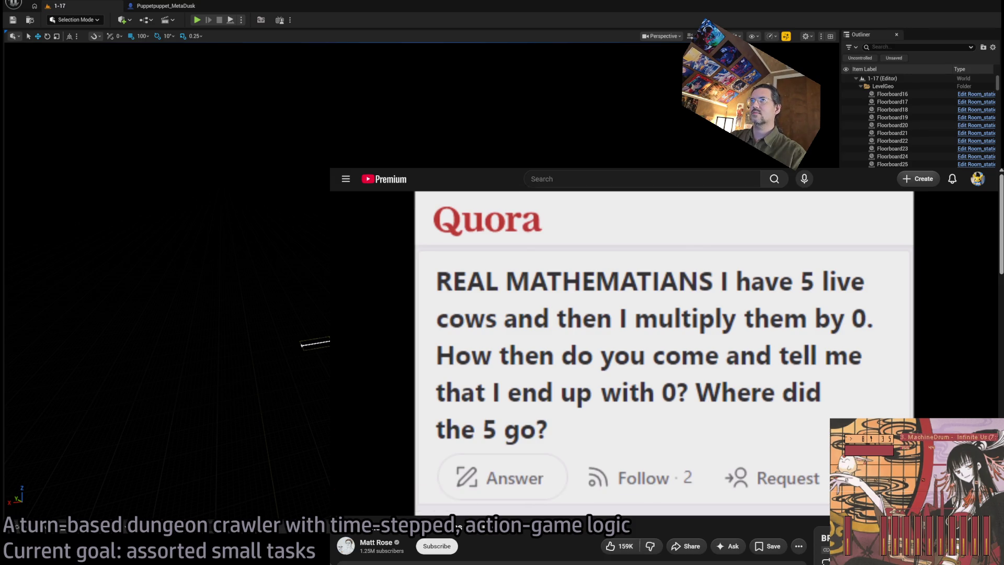
Step: Leave the YouTube video for a Google page, then exit the browser back to Unreal
key("ctrl+t")
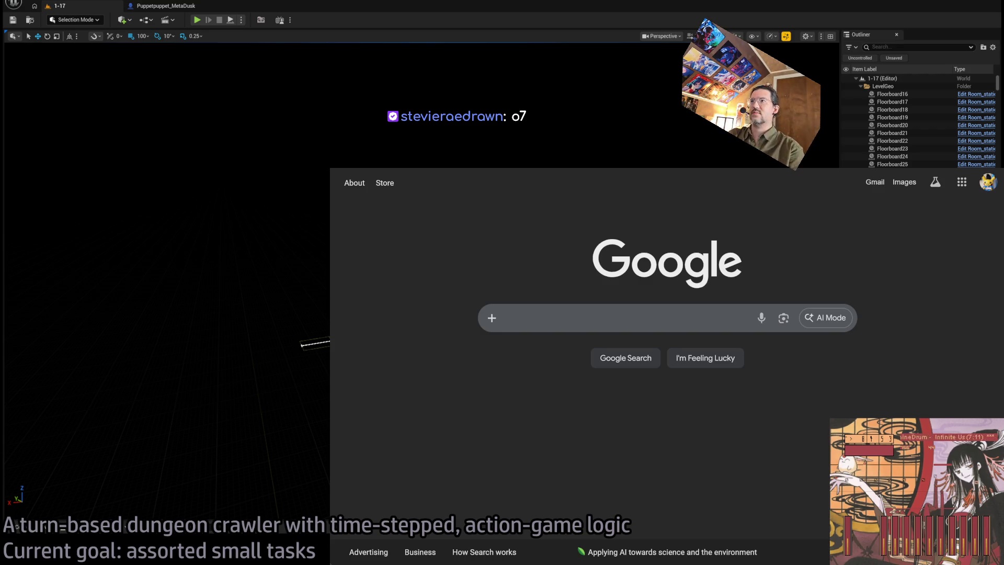
key("alt+Tab")
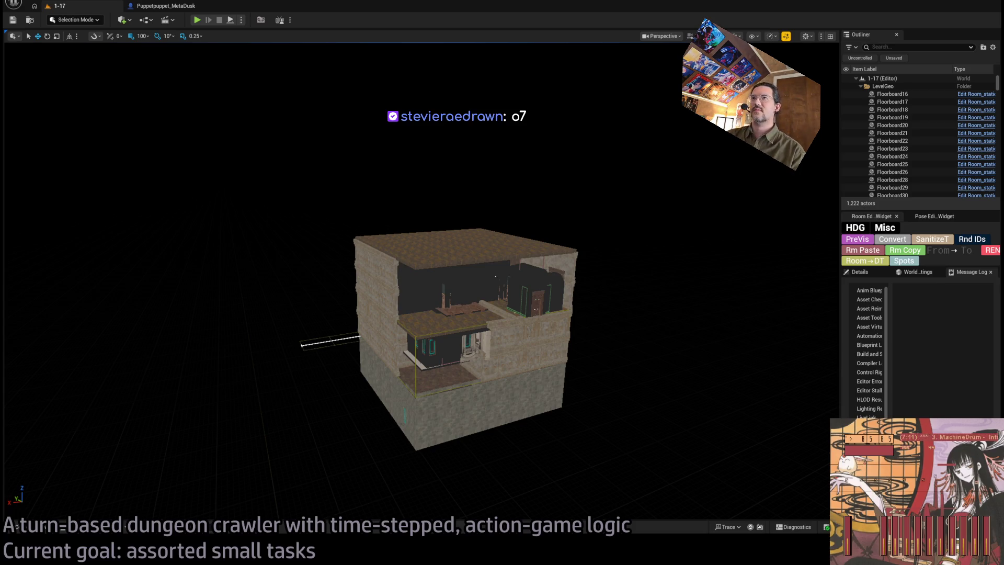
Step: Glance at the Puppetpuppet_MetaDusk Blueprint tab, then return to the 1-17 level view
left_click(133, 6)
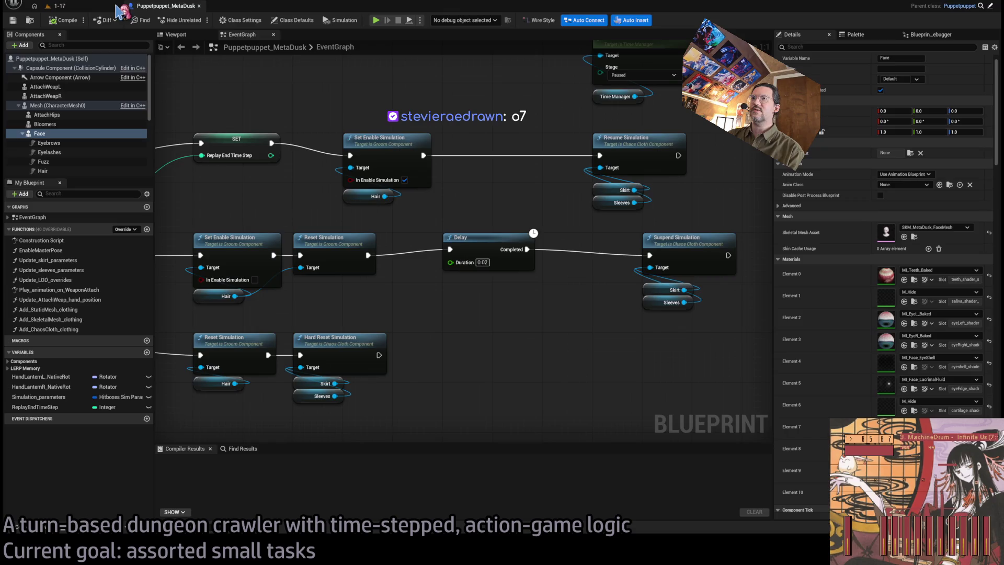
left_click(79, 5)
left_click(165, 6)
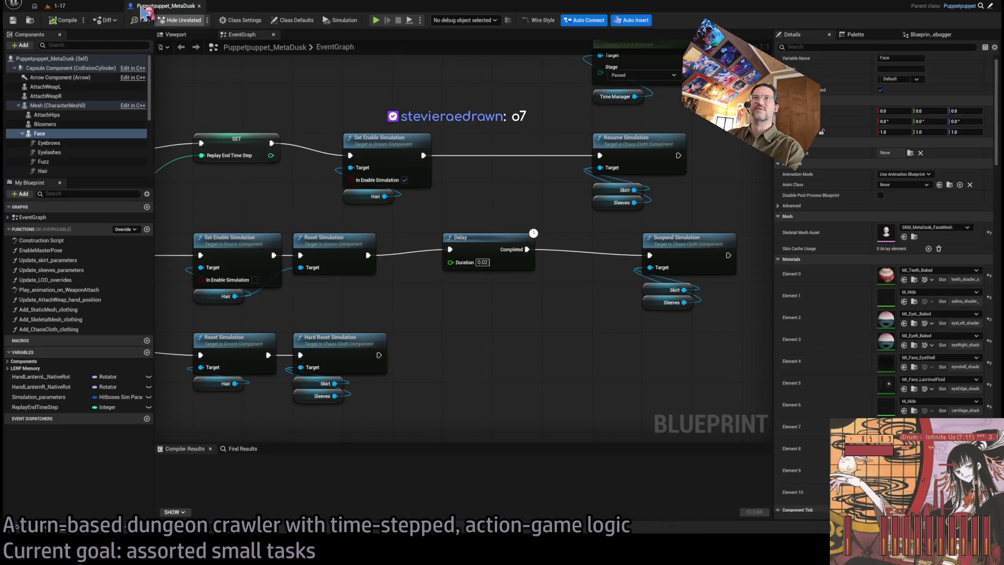
left_click(79, 6)
Step: Play-test level 1-17 with a one-second move toward the doorway, then stop the session
left_click(196, 20)
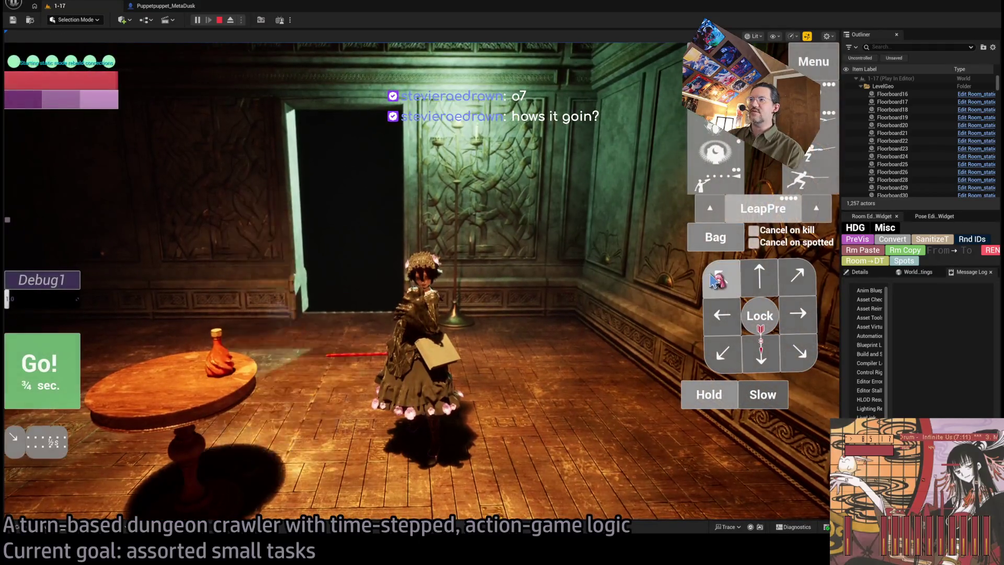
left_click(268, 385)
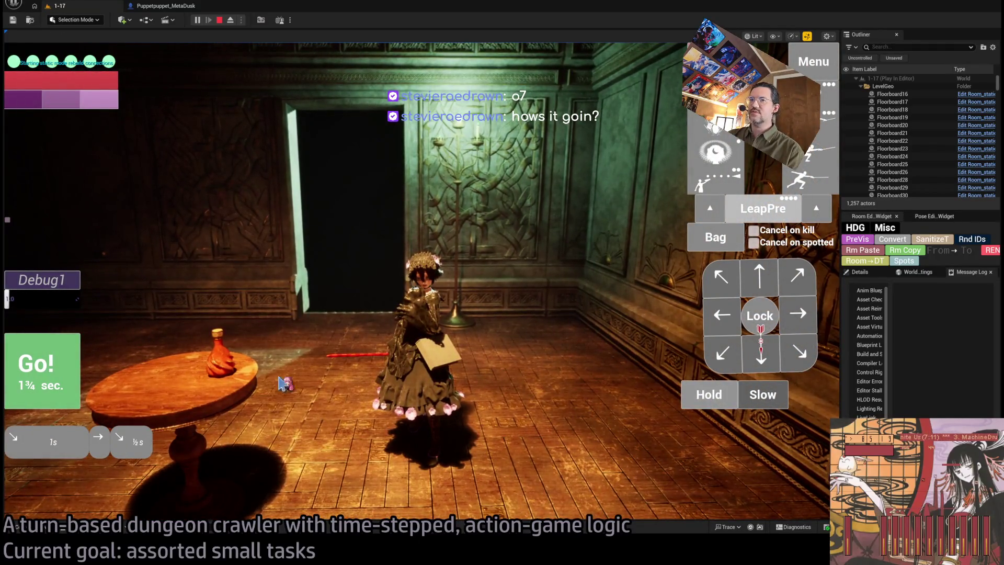
left_click(41, 370)
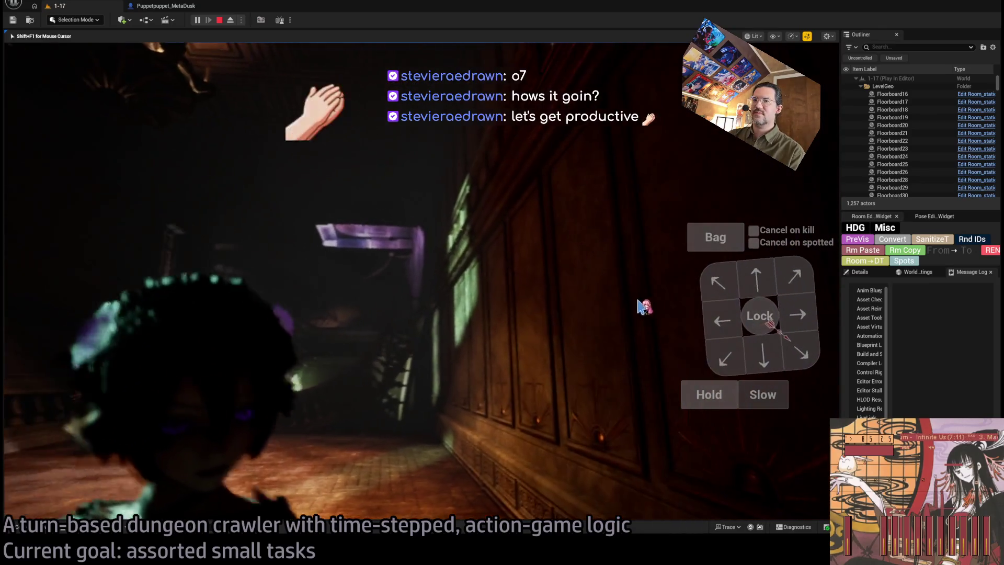
left_click(230, 21)
left_click(219, 20)
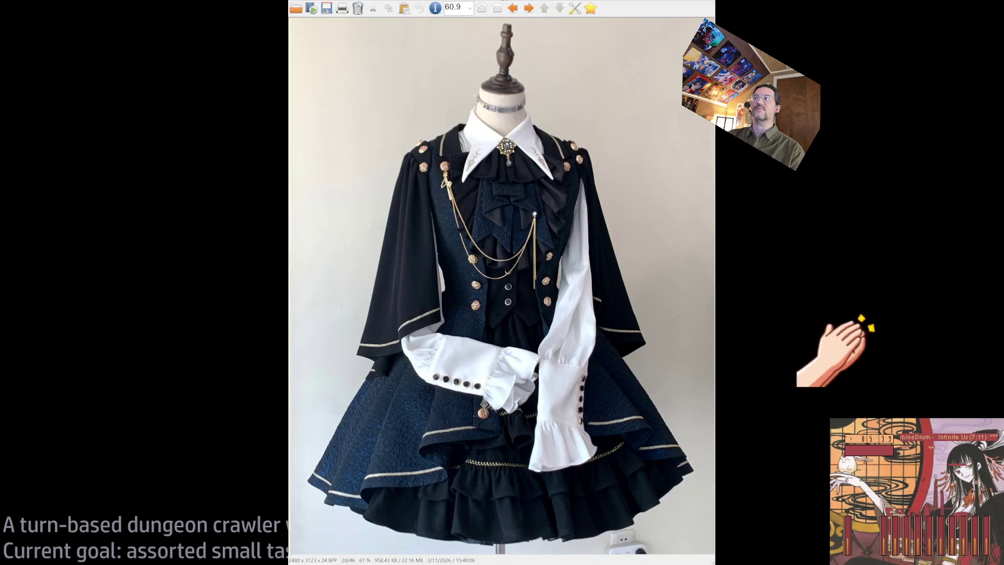
Step: Step back and forth through the gothic dress reference photos
key("Right")
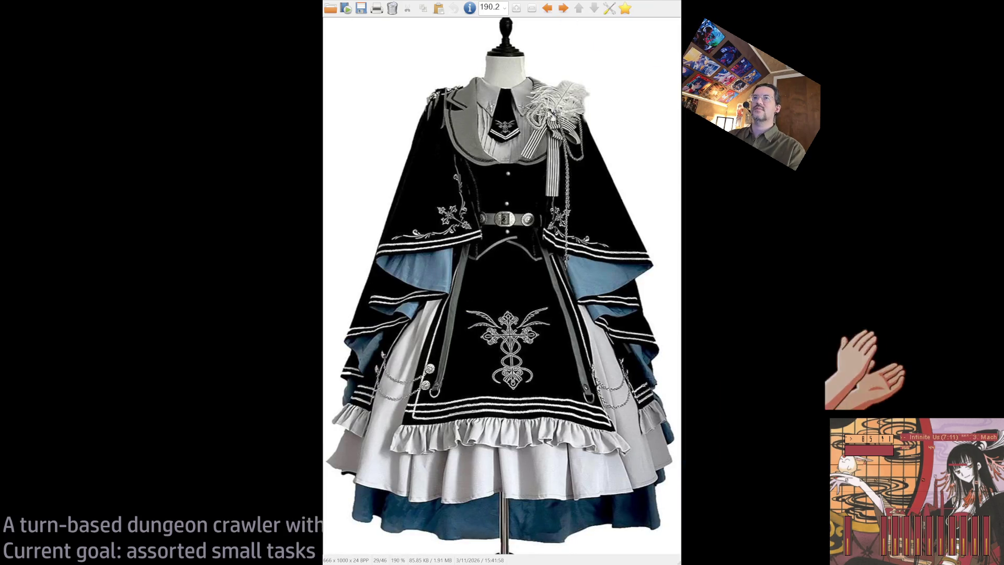
key("Left")
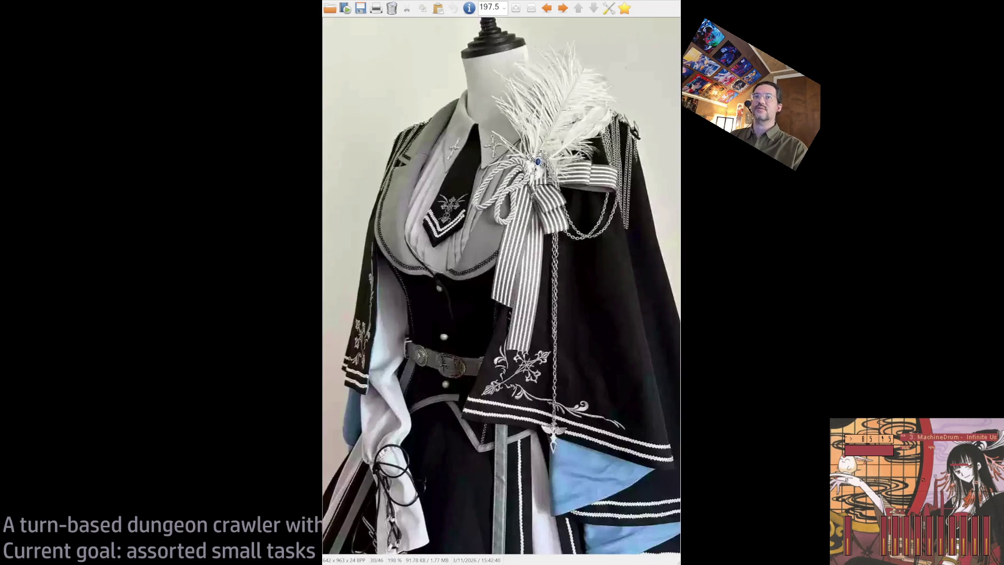
key("Right")
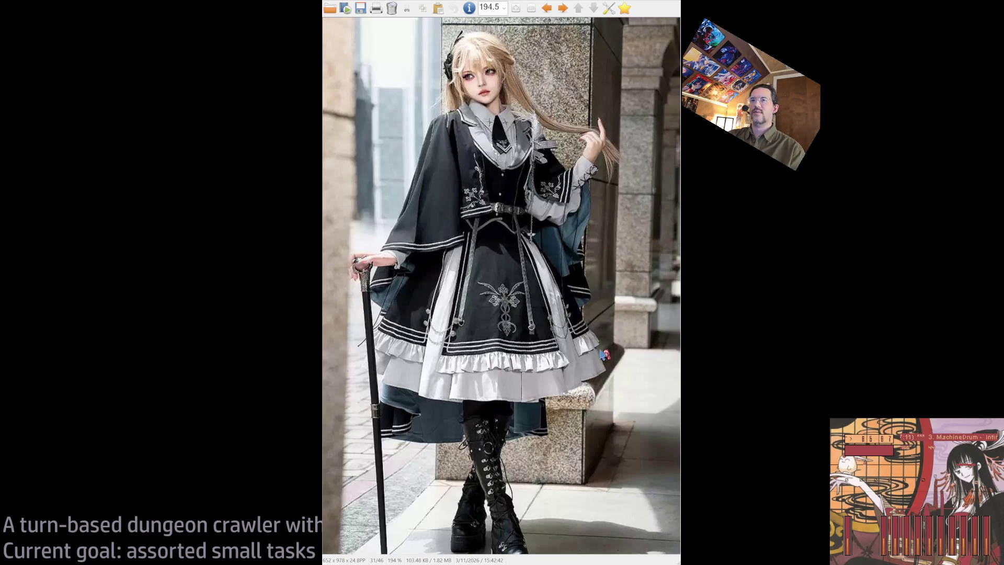
Step: Browse reference images 21–36 of 46, then close IrfanView
scroll(651, 413, "down", 1)
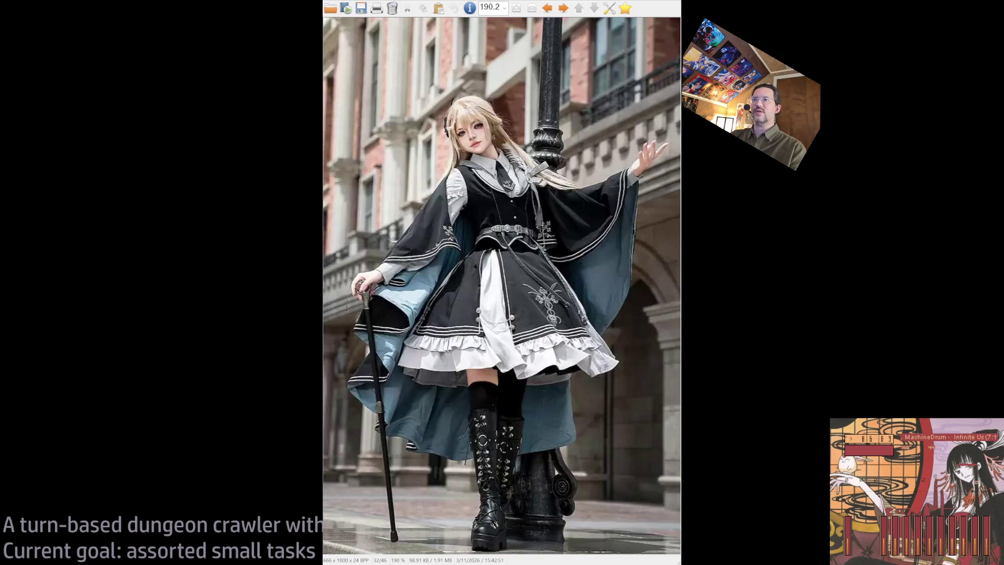
scroll(651, 413, "down", 1)
scroll(656, 455, "down", 1)
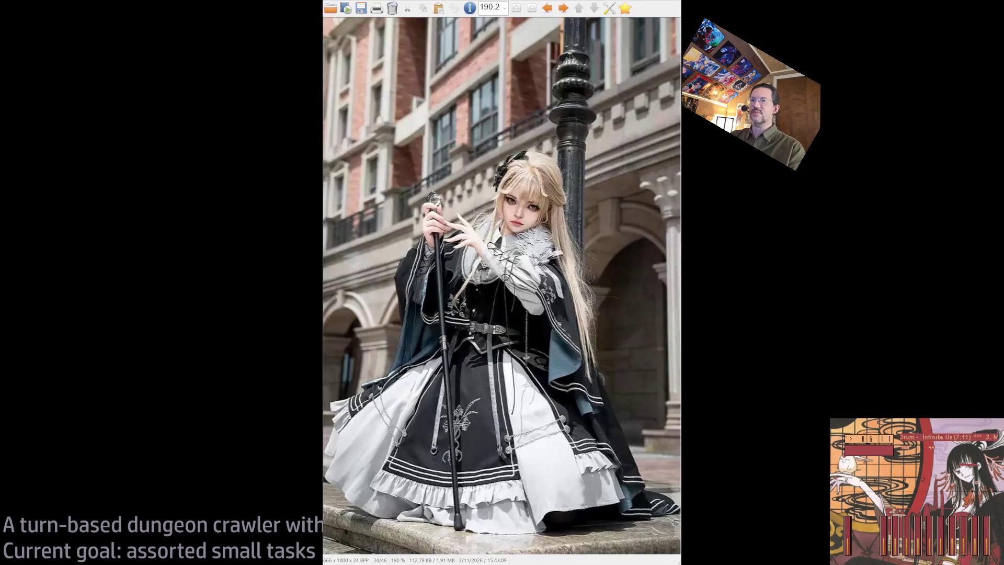
scroll(664, 411, "down", 1)
scroll(571, 410, "up", 1)
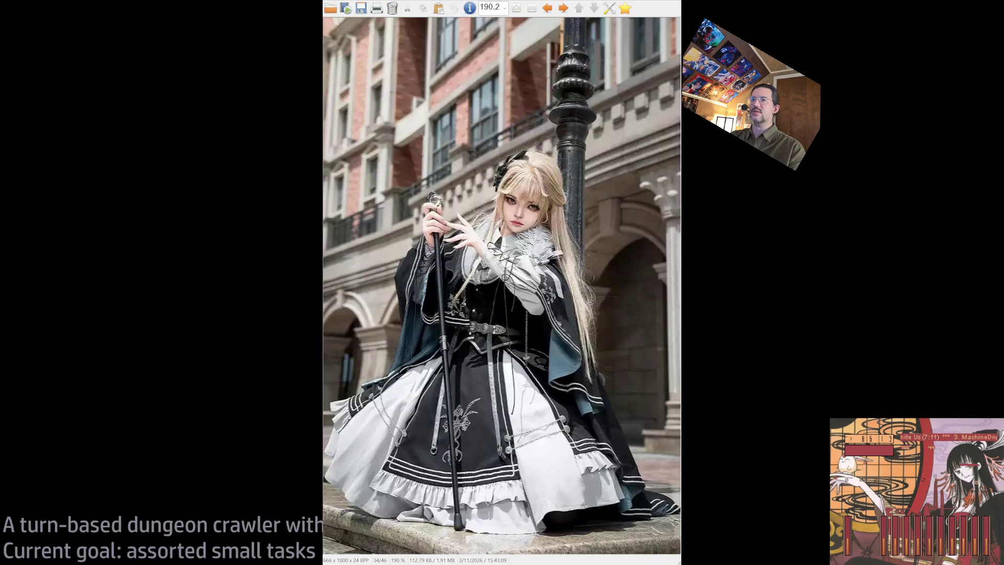
scroll(571, 410, "down", 2)
scroll(571, 410, "up", 3)
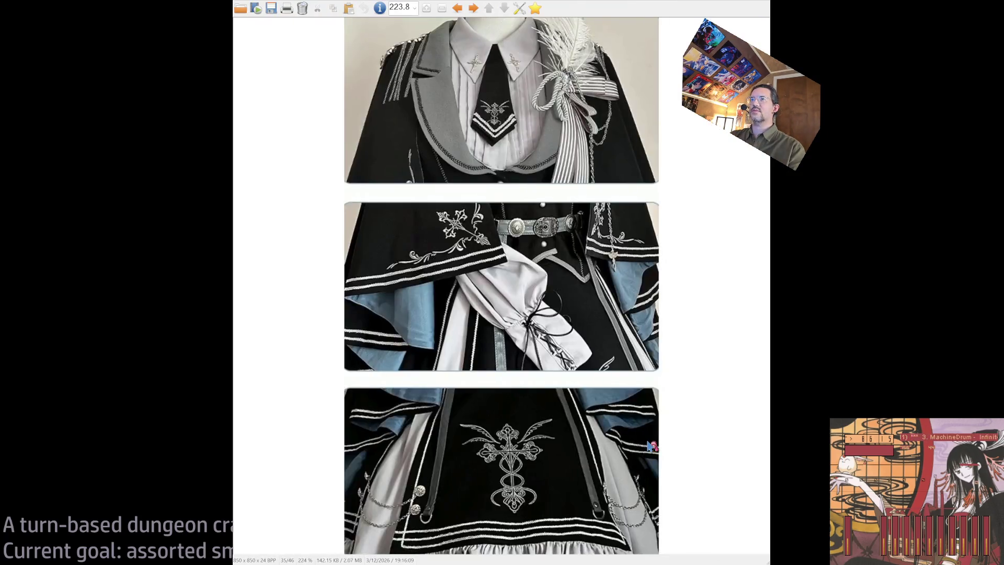
scroll(569, 490, "up", 6)
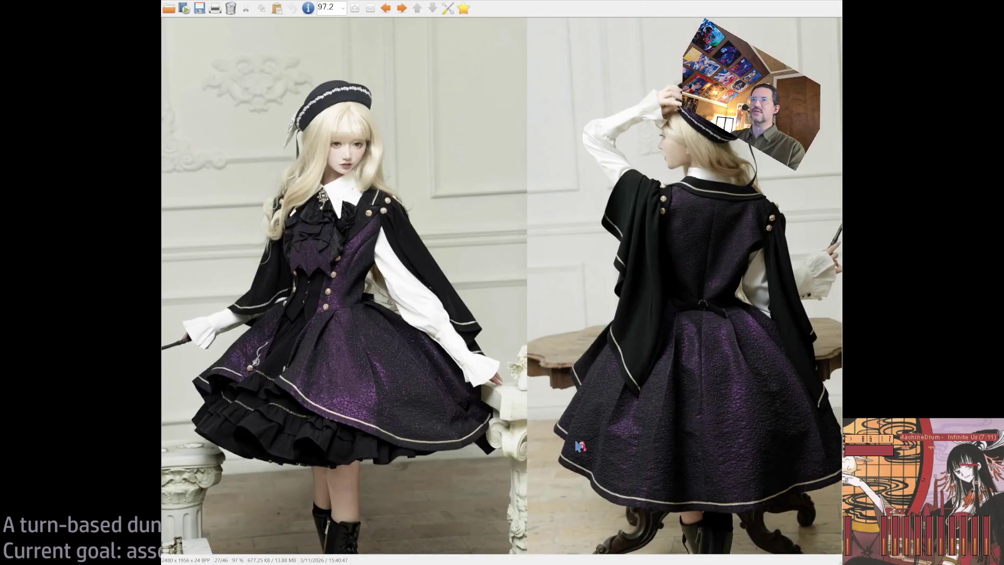
scroll(570, 491, "up", 1)
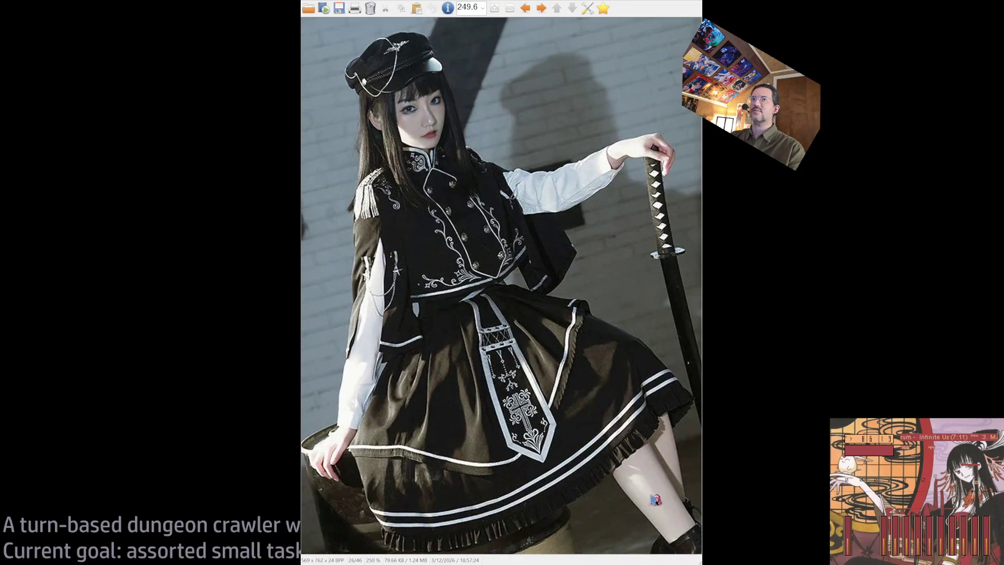
scroll(653, 524, "up", 1)
scroll(663, 524, "up", 1)
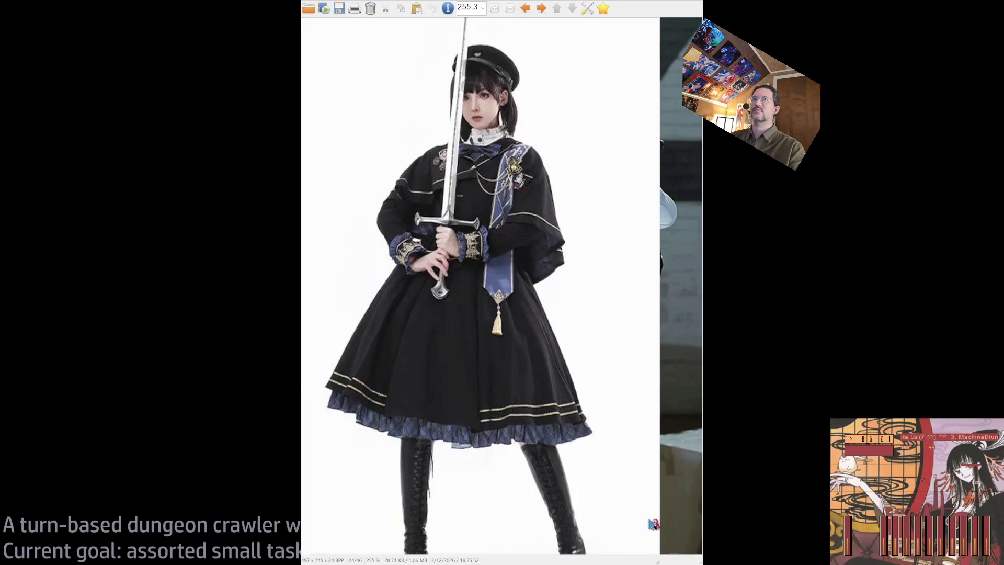
scroll(674, 525, "down", 1)
scroll(674, 525, "up", 1)
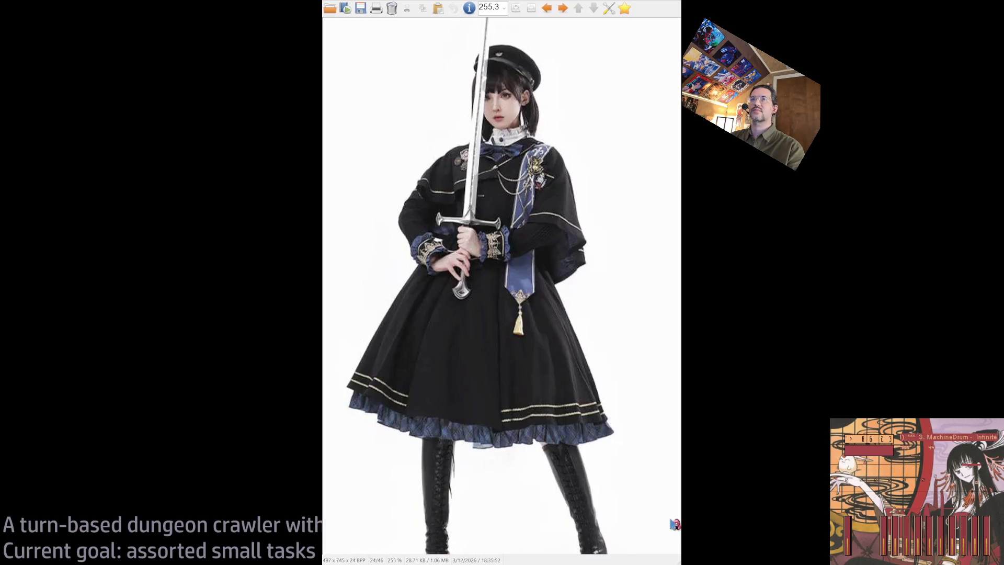
scroll(675, 524, "up", 1)
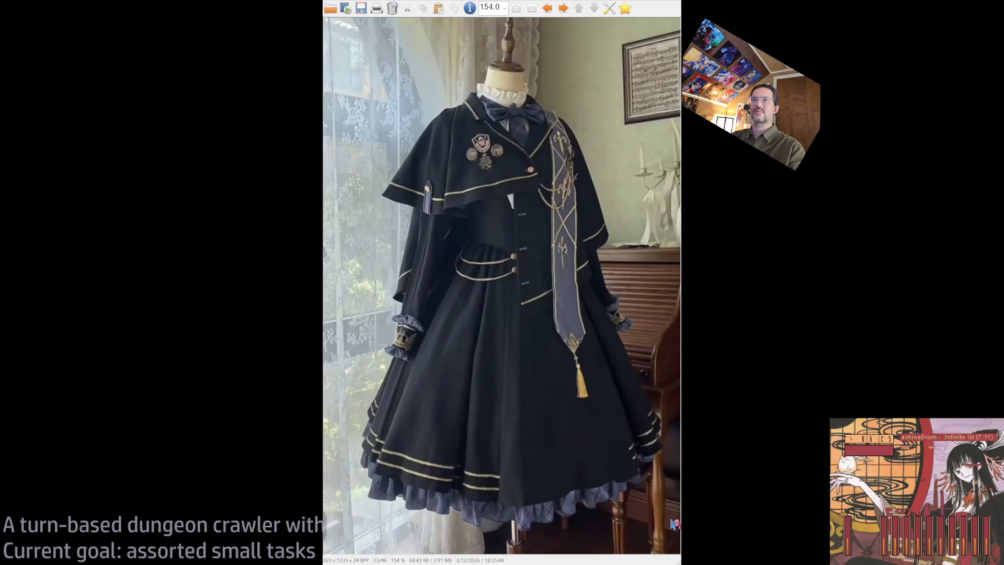
scroll(674, 524, "up", 1)
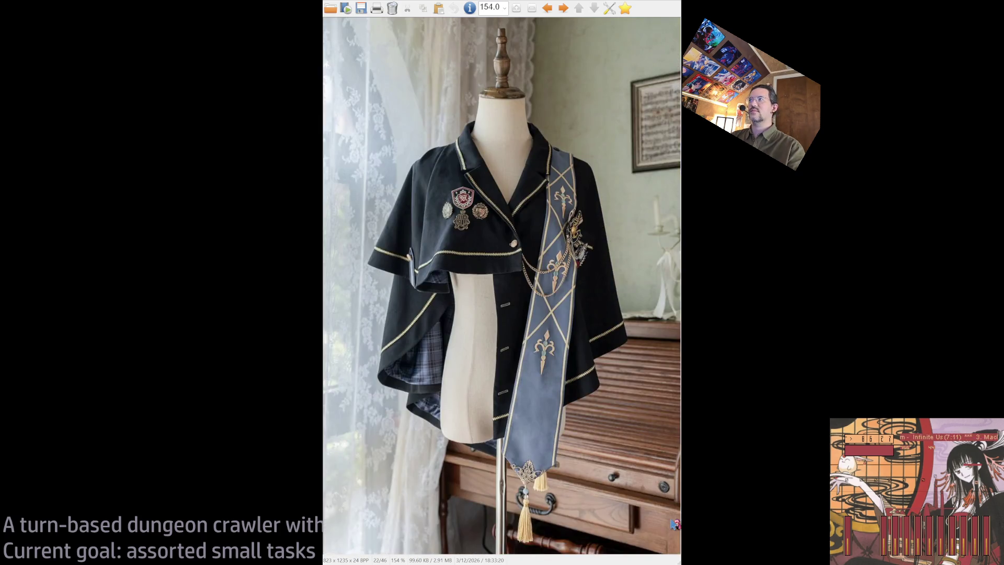
scroll(675, 524, "up", 1)
scroll(674, 524, "down", 1)
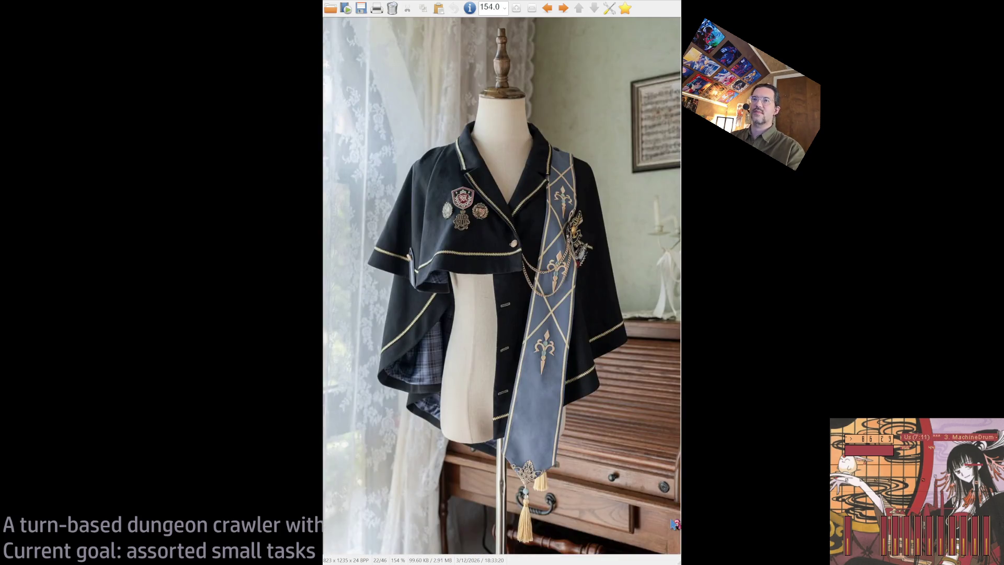
key("Escape")
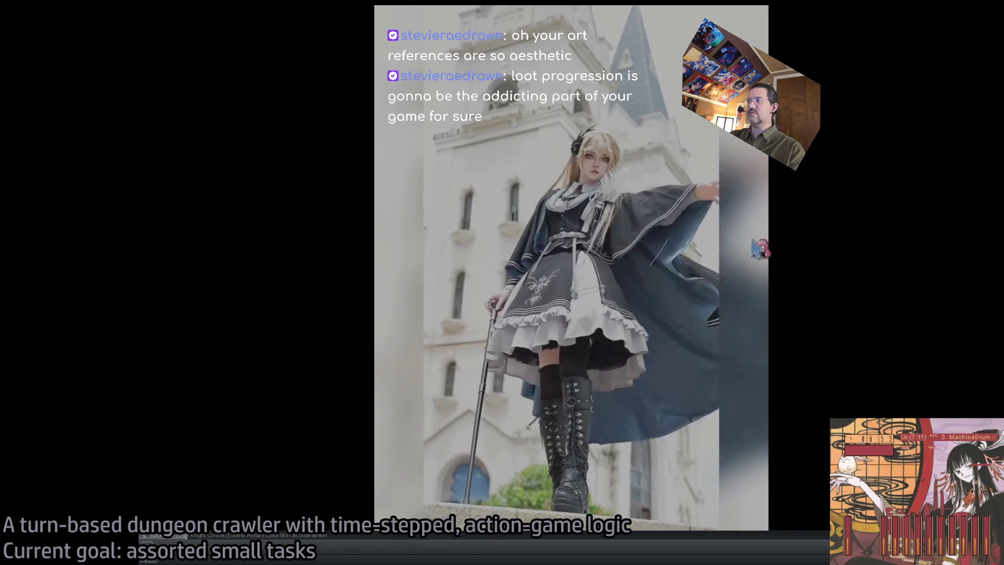
Step: Play the gothic dress reference clip at 0% volume, pause it, then close the player
left_click(737, 251)
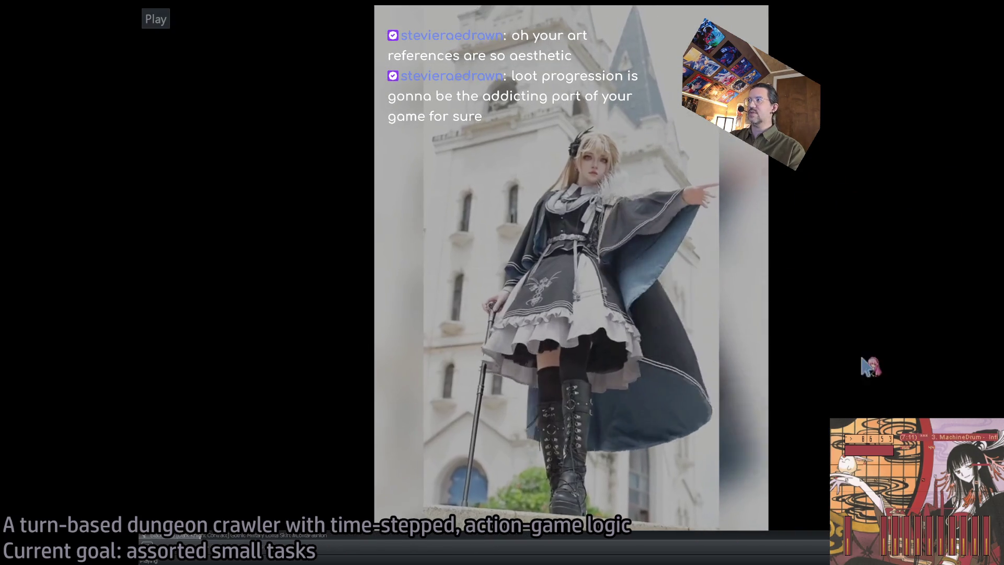
scroll(730, 452, "down", 2)
scroll(730, 452, "down", 15)
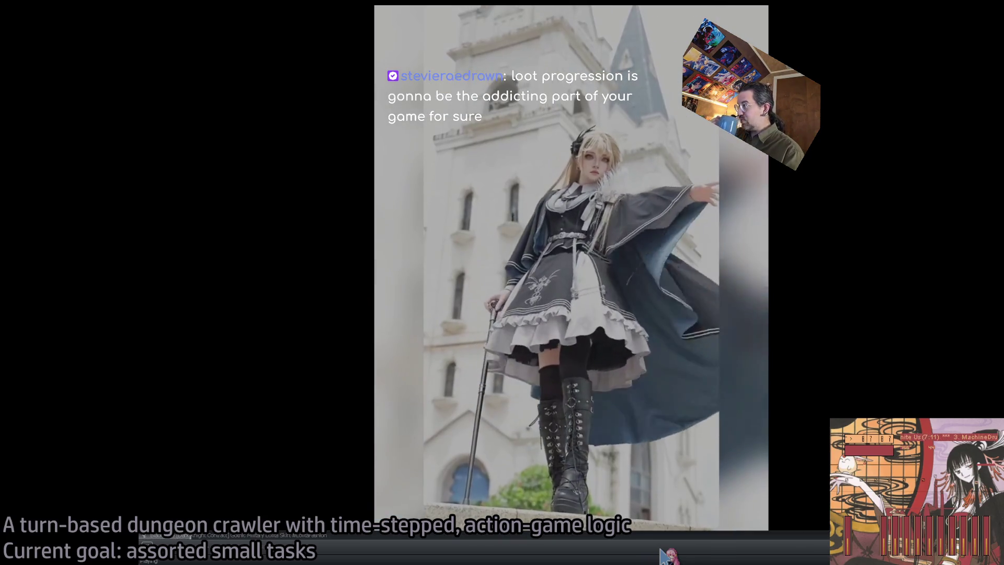
key("space")
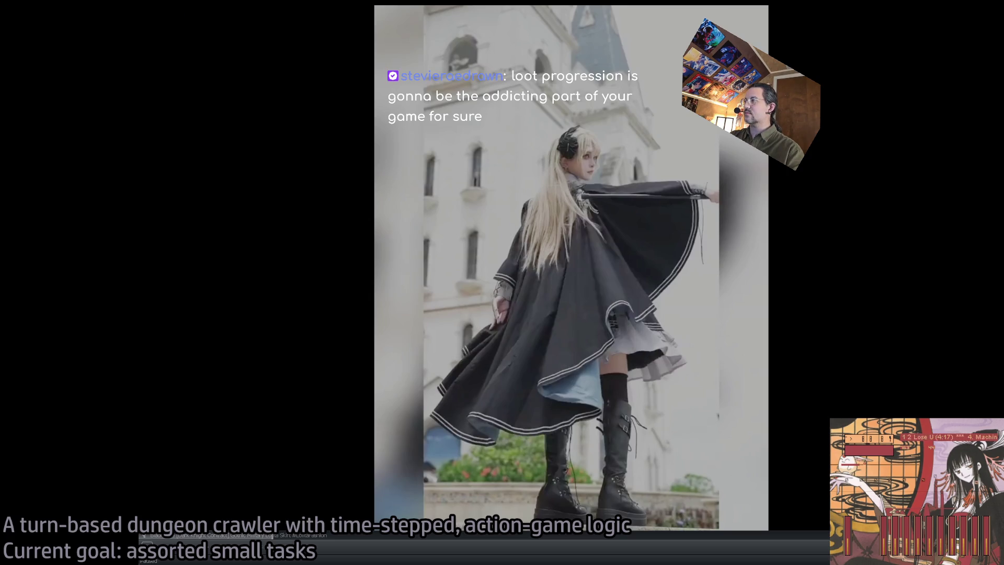
key("space")
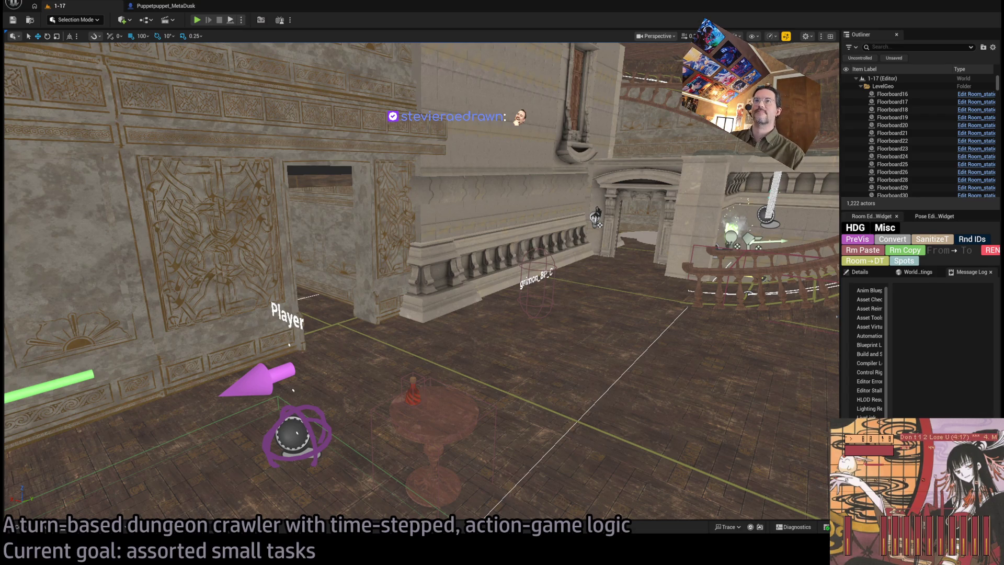
mouse_move(418, 261)
left_mouse_down()
mouse_move(408, 219)
mouse_move(439, 261)
mouse_move(434, 246)
left_mouse_up()
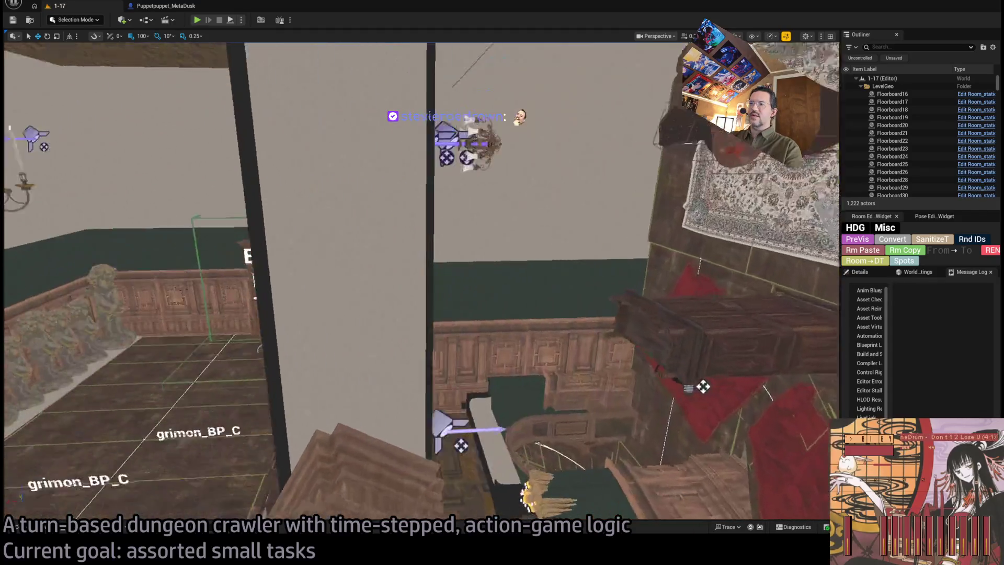
key("f")
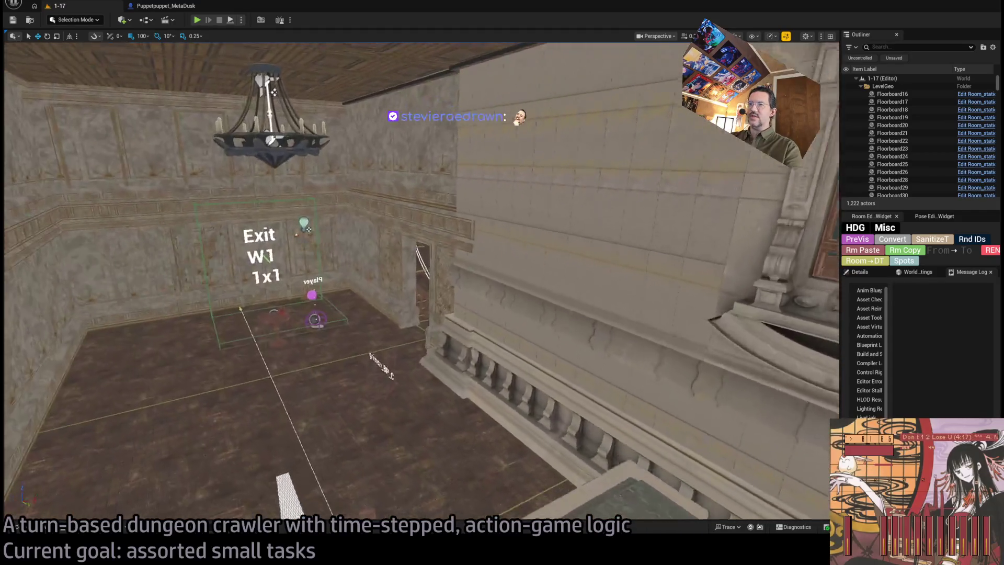
key("d")
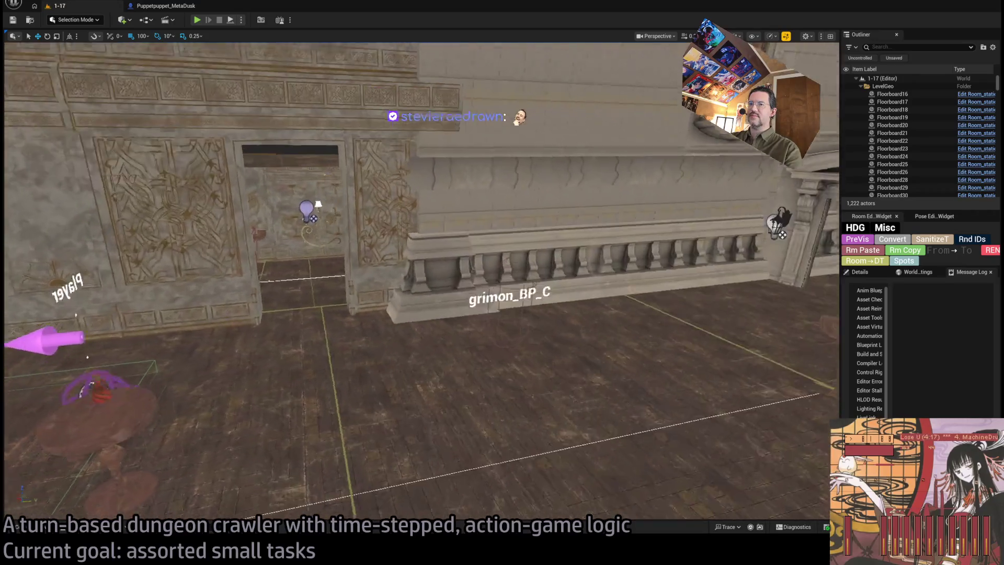
key("a")
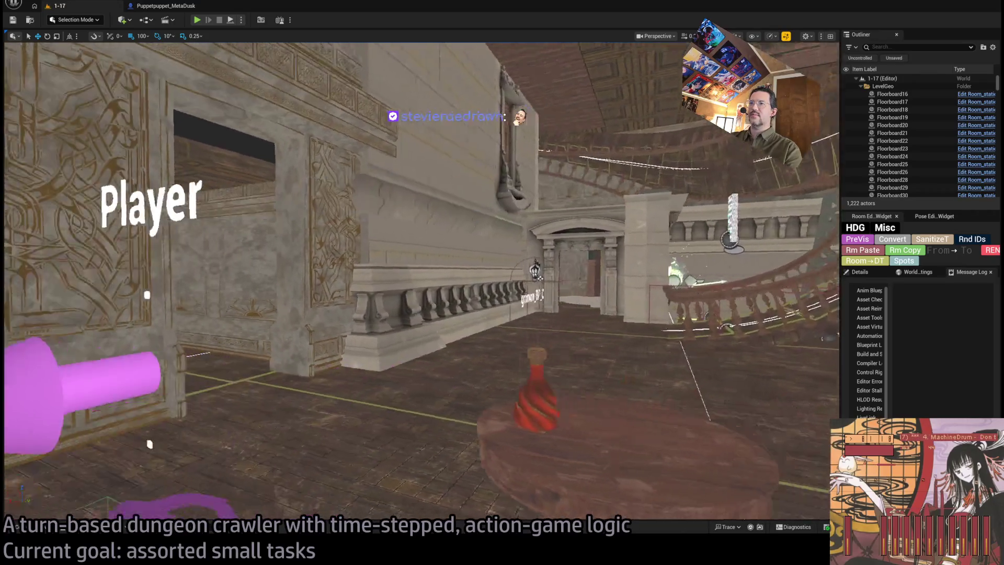
key("s")
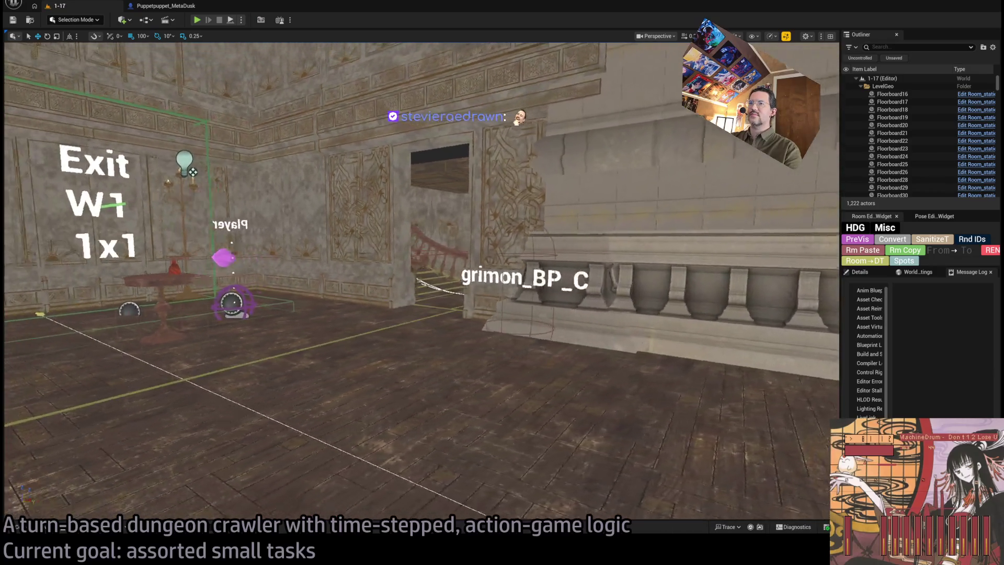
key("a")
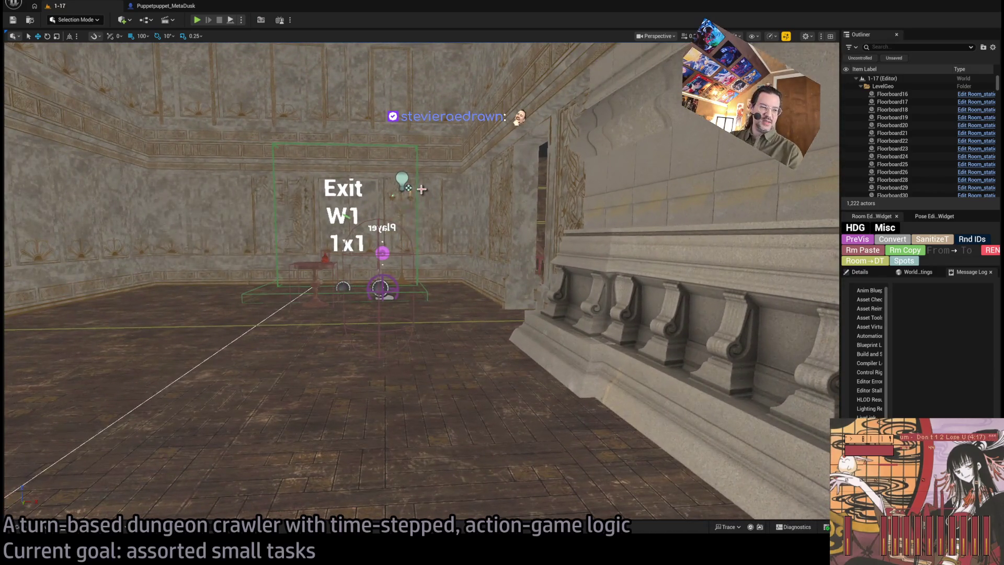
key("w")
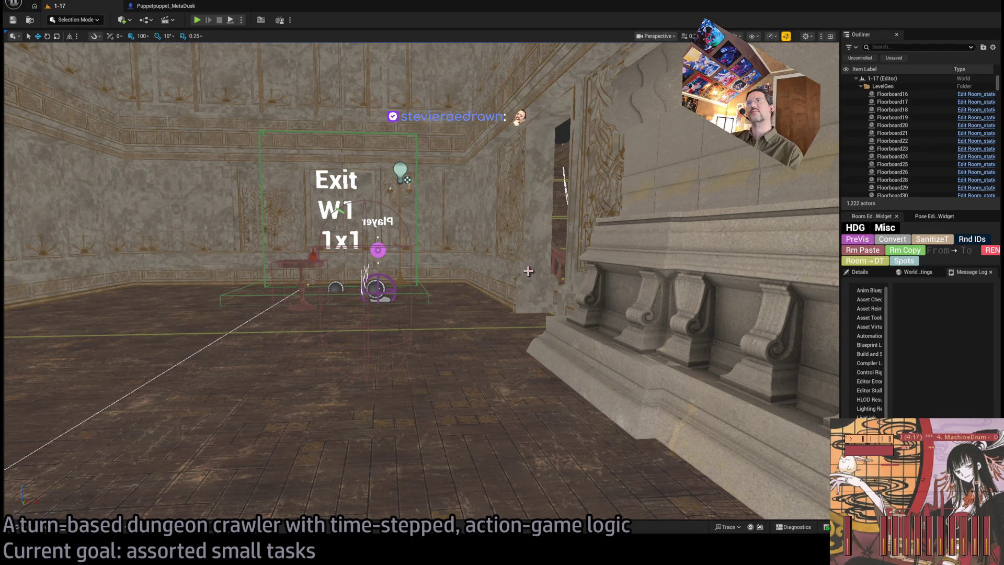
key("w")
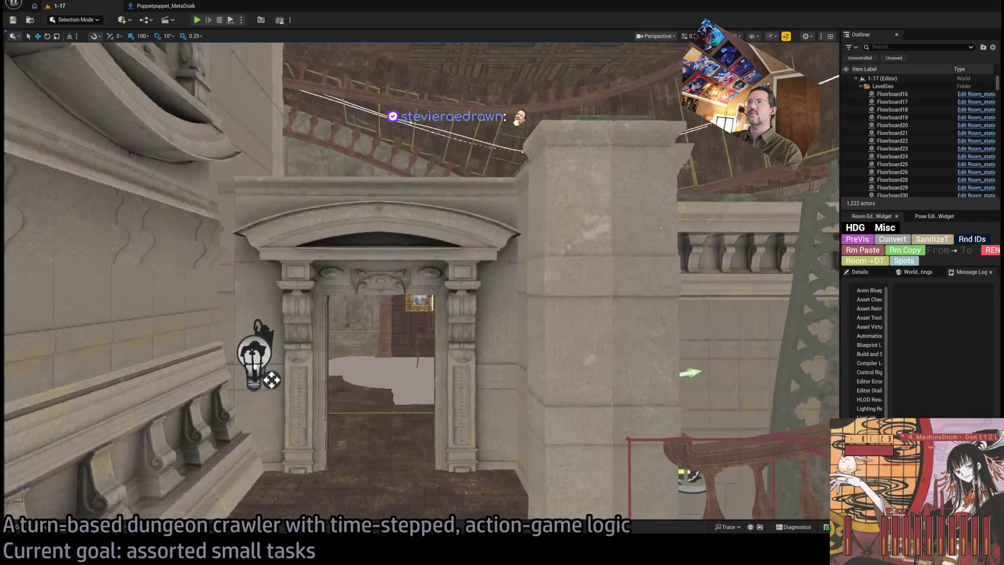
key("s")
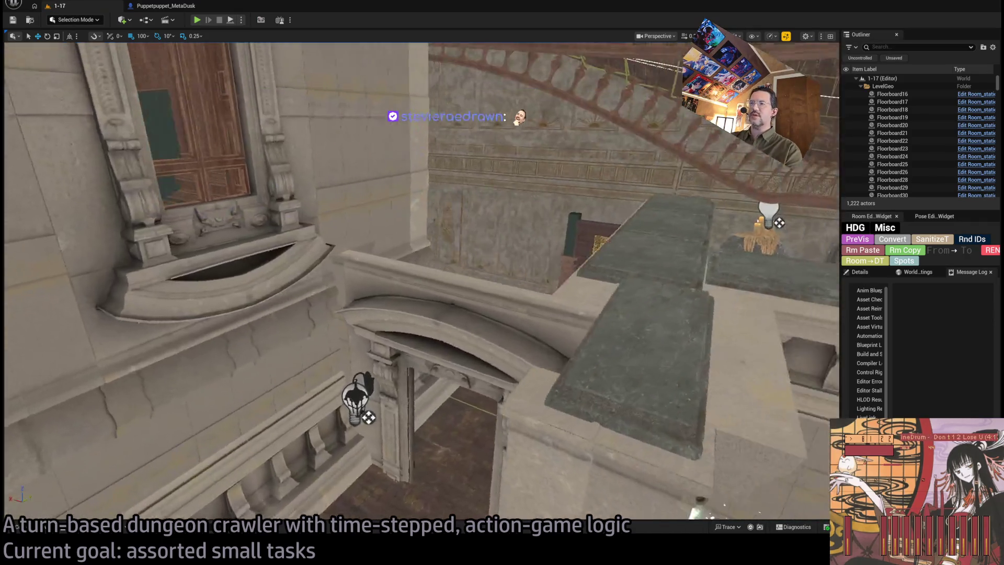
key("w")
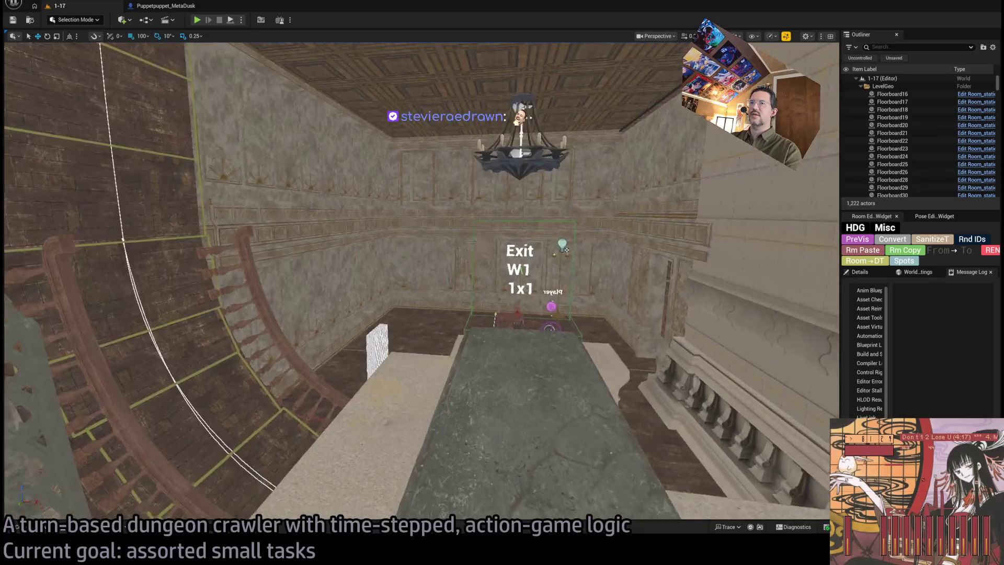
key("s")
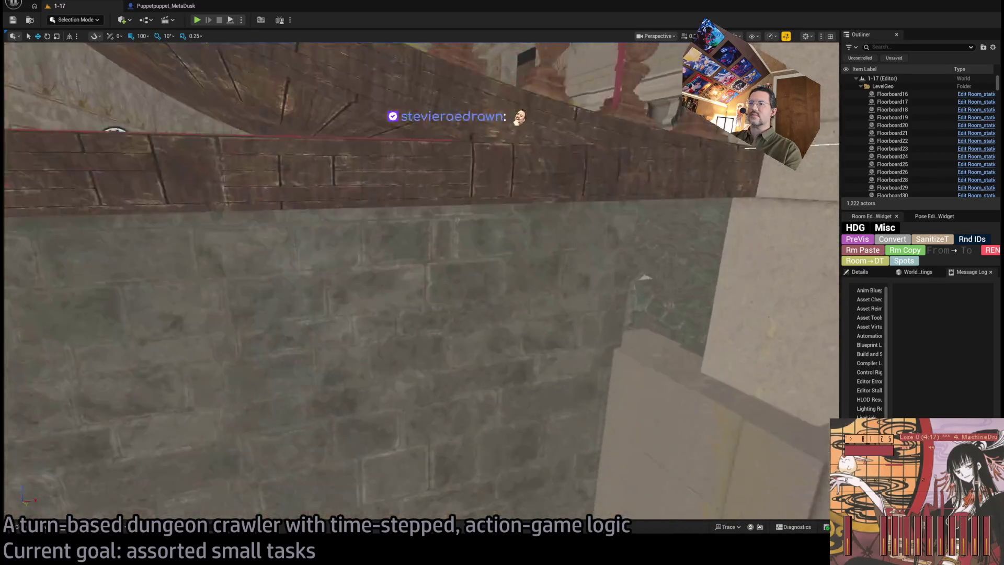
key("s")
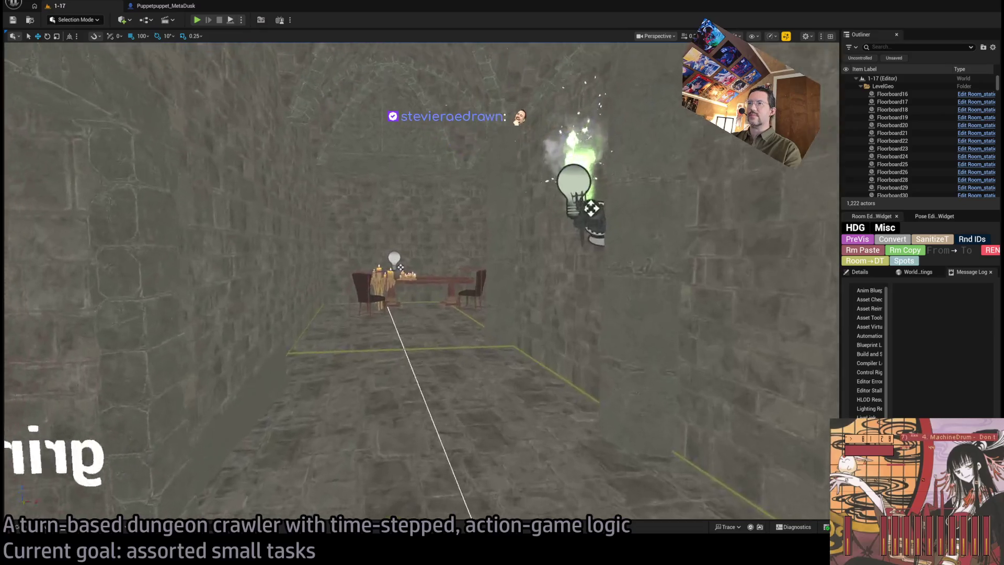
key("w")
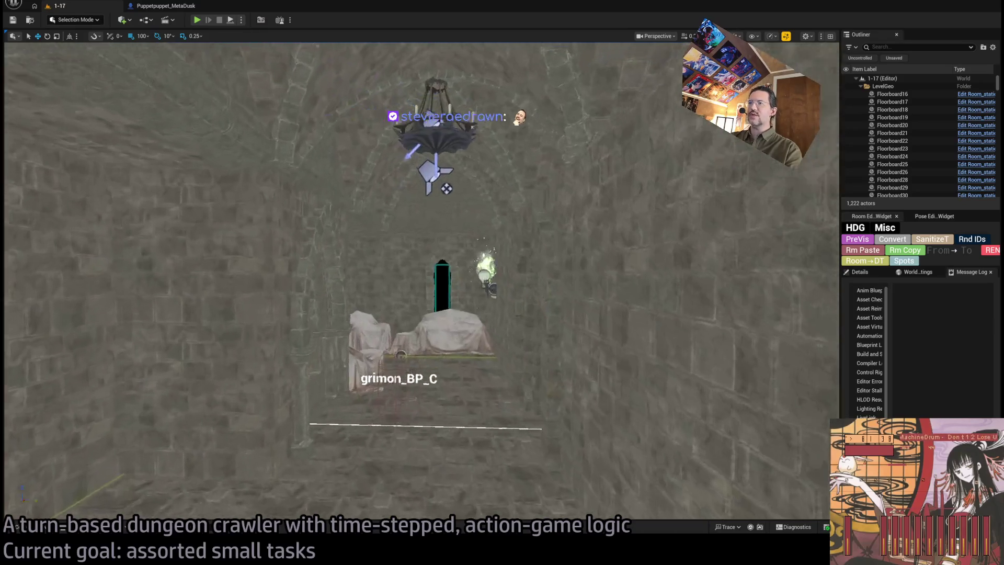
key("s")
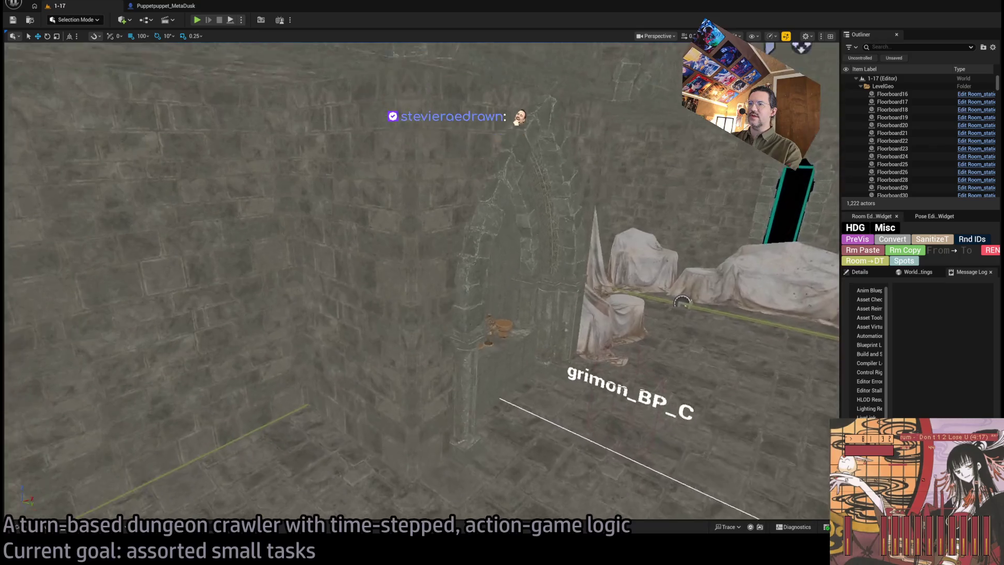
key("a")
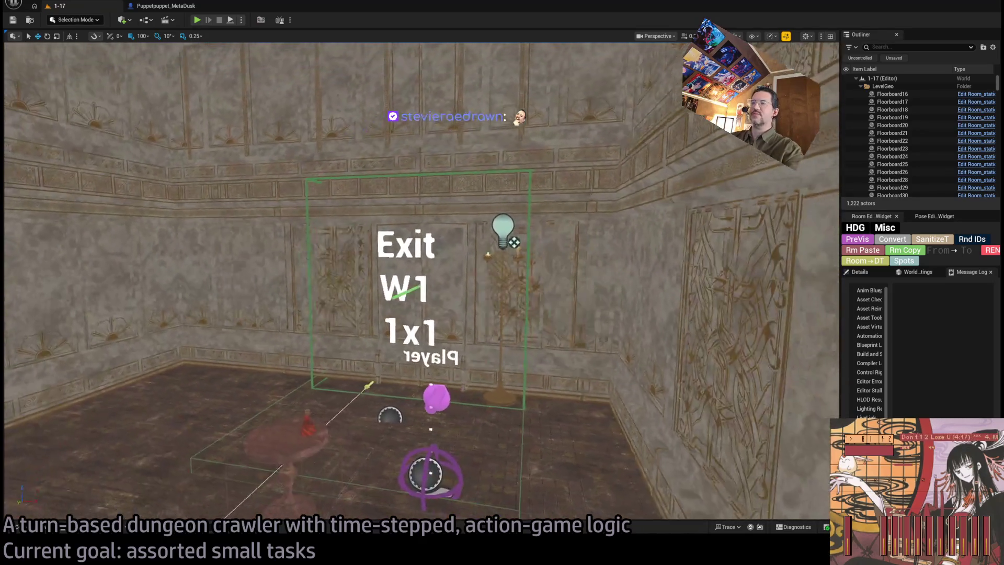
left_click(506, 299)
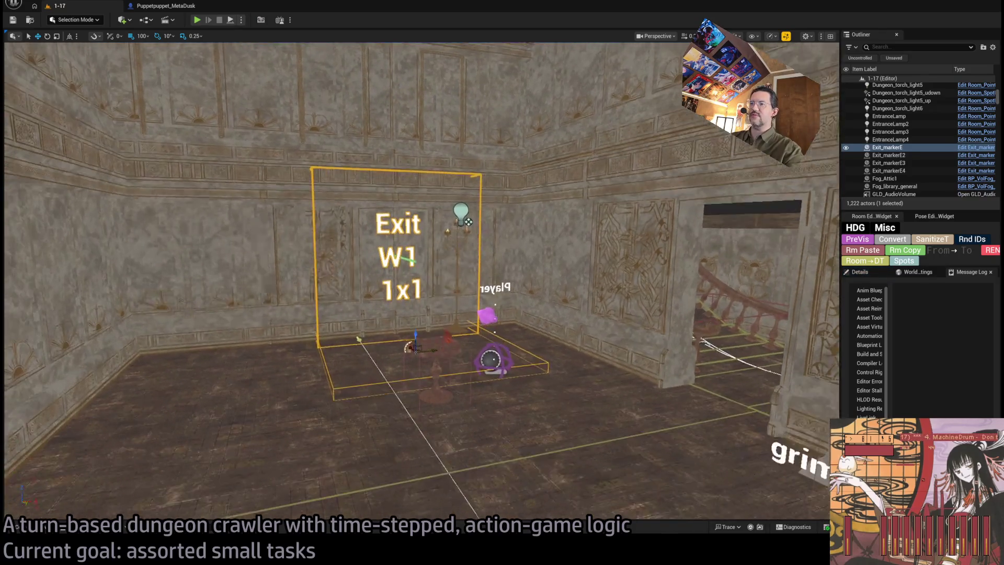
Step: Duplicate the Exit W1 marker and frame the copy in the view
key("ctrl+d")
key("w")
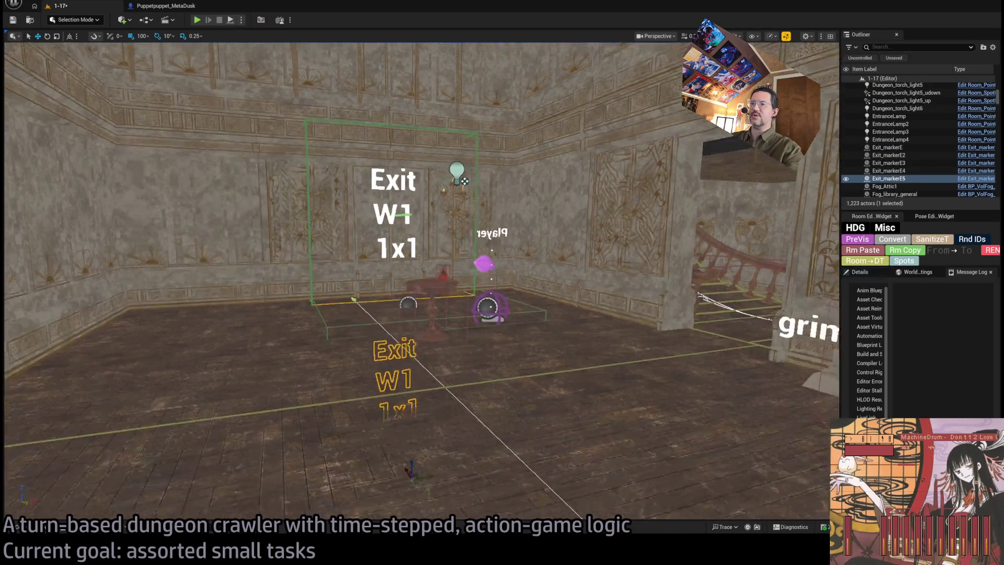
key("f")
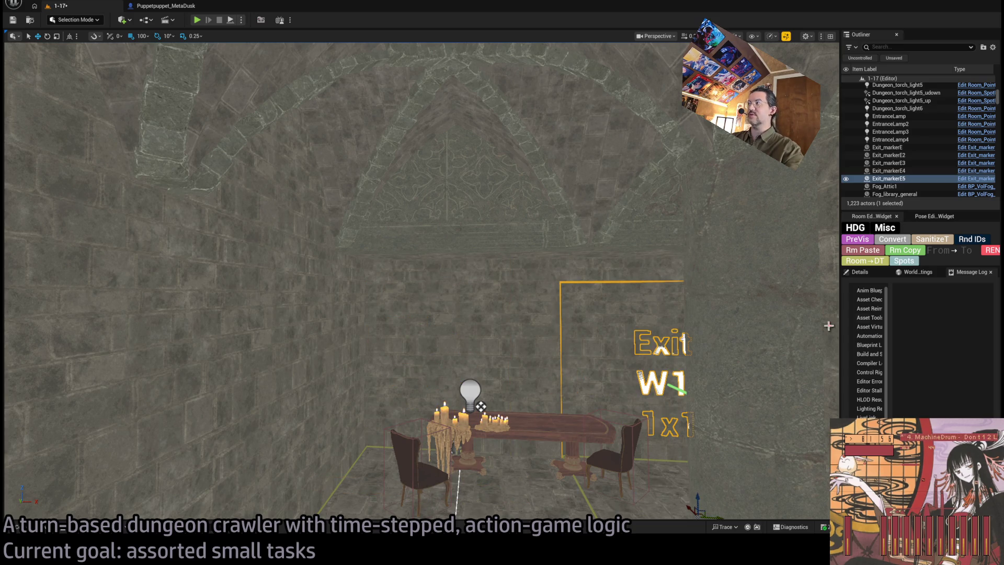
Step: Set the copy's Location X to 1000 and select the SM_Wall_F_4x29 wall panel
left_click(860, 273)
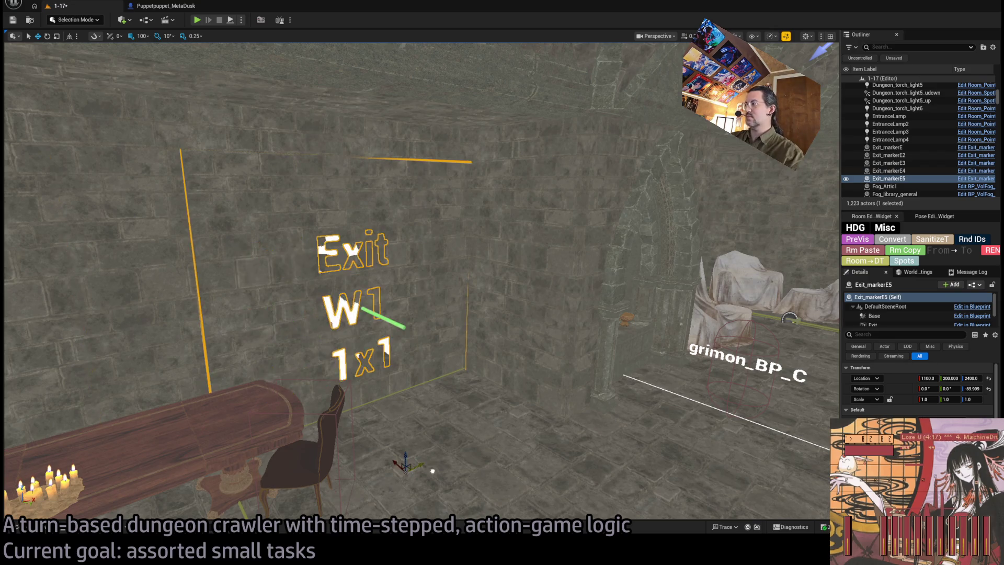
mouse_move(418, 463)
left_mouse_down()
mouse_move(377, 481)
mouse_move(235, 457)
mouse_move(391, 391)
mouse_move(490, 510)
mouse_move(523, 439)
left_mouse_up()
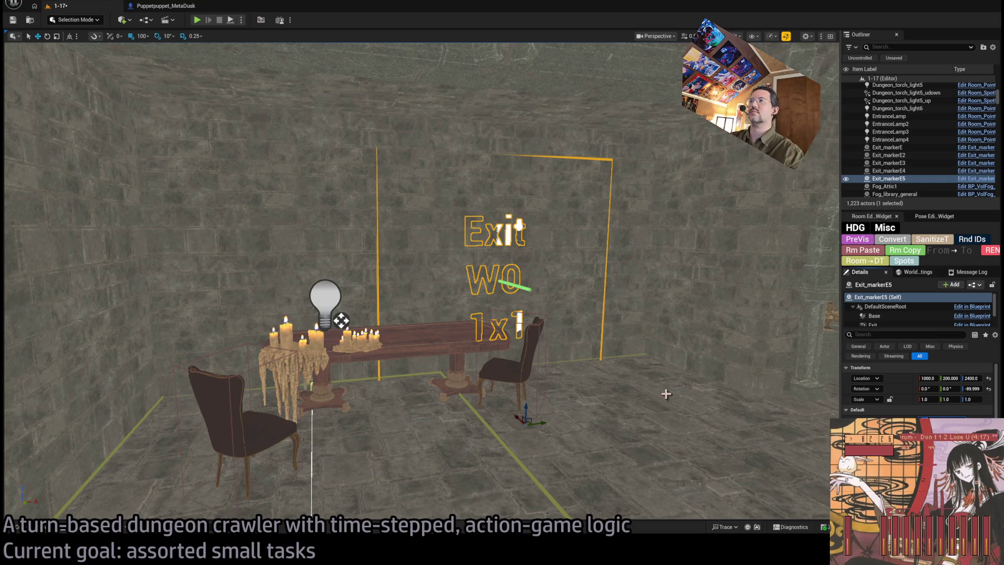
mouse_move(419, 282)
left_mouse_down()
mouse_move(413, 313)
mouse_move(549, 235)
mouse_move(538, 235)
mouse_move(575, 235)
mouse_move(496, 235)
mouse_move(497, 219)
mouse_move(407, 241)
mouse_move(429, 235)
mouse_move(397, 230)
mouse_move(429, 225)
mouse_move(413, 235)
mouse_move(581, 297)
left_mouse_up()
left_click(515, 272)
Step: Add SM_Wall_F_4x28 to the SM_Wall_F_4x29 selection and review both panels' Details
left_click(314, 215, "ctrl")
left_click_drag(314, 215, 292, 240)
scroll(898, 390, "down", 15)
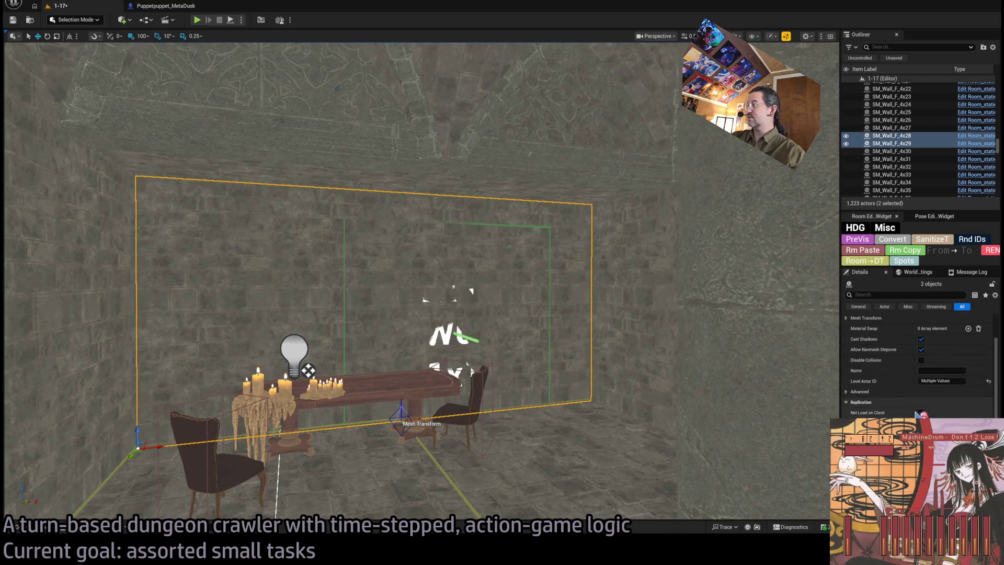
scroll(903, 407, "up", 15)
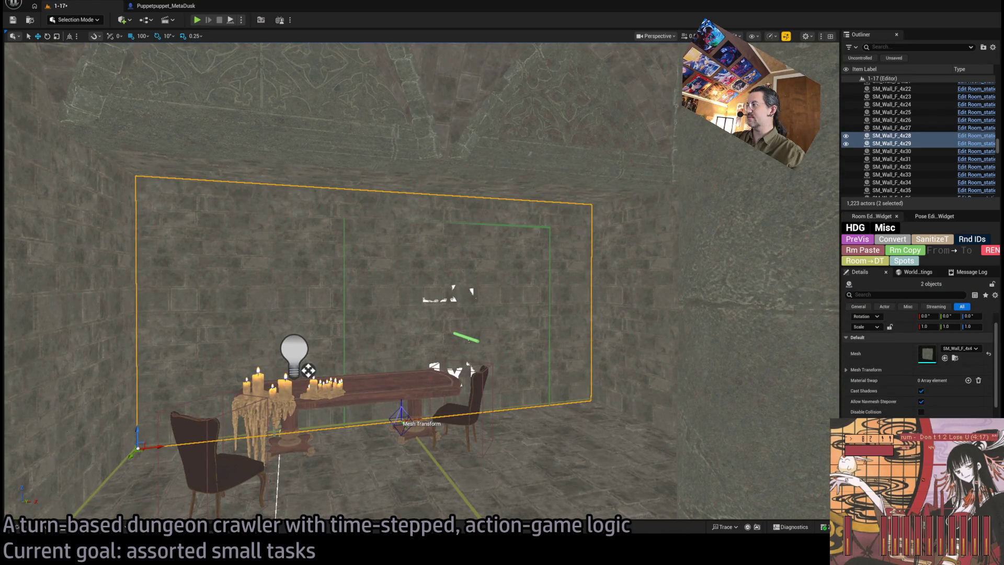
scroll(900, 405, "down", 3)
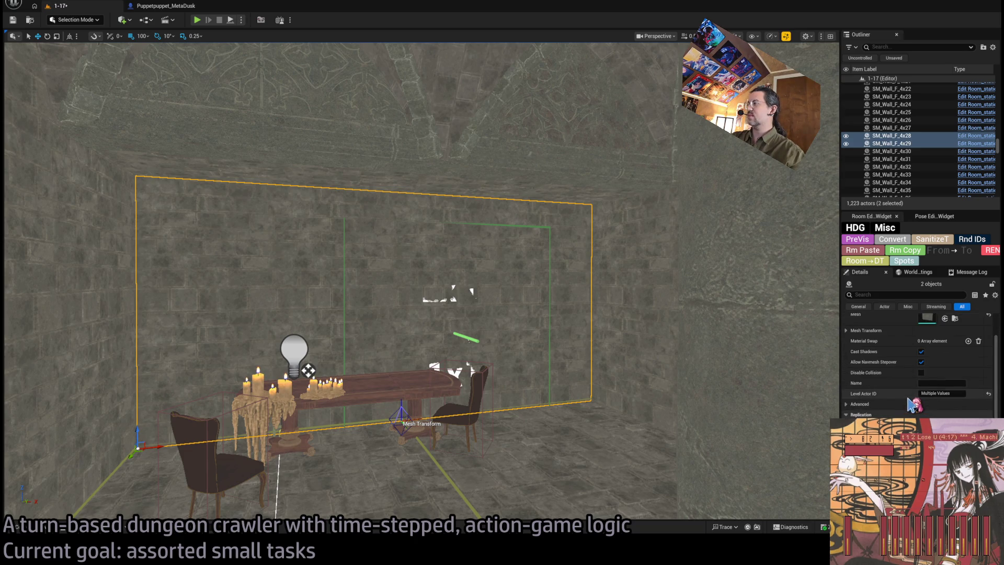
scroll(900, 406, "down", 5)
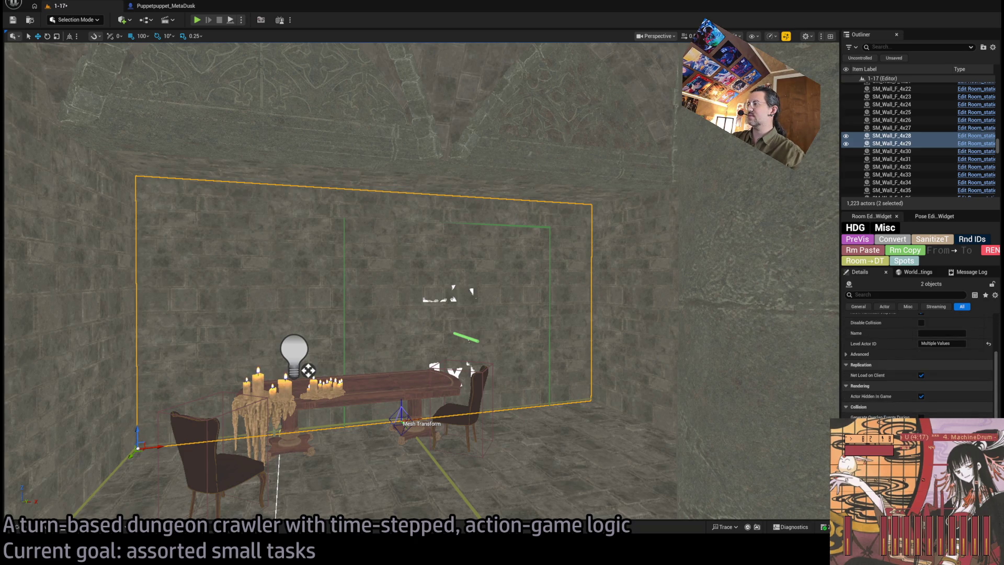
scroll(900, 405, "down", 3)
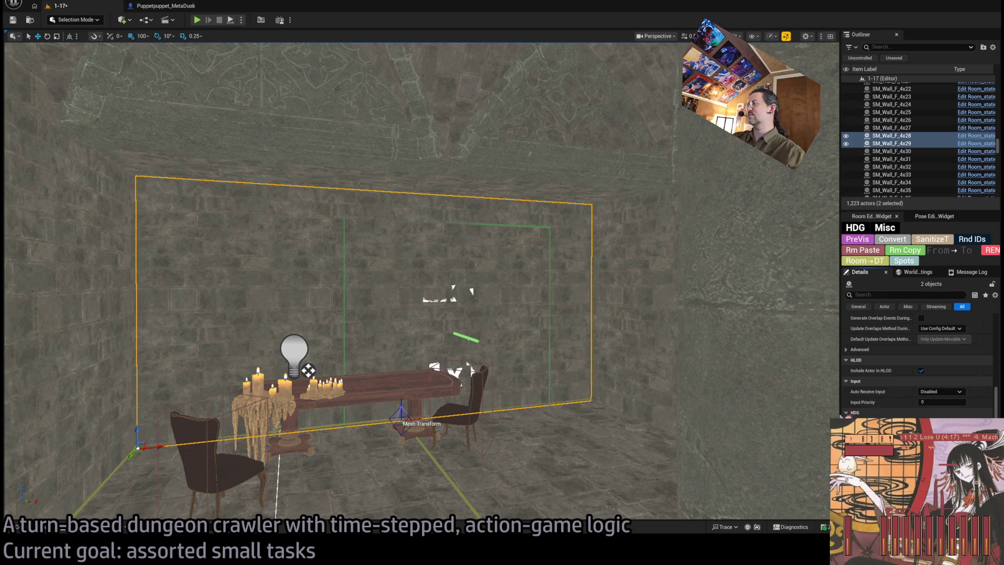
double_click(892, 143)
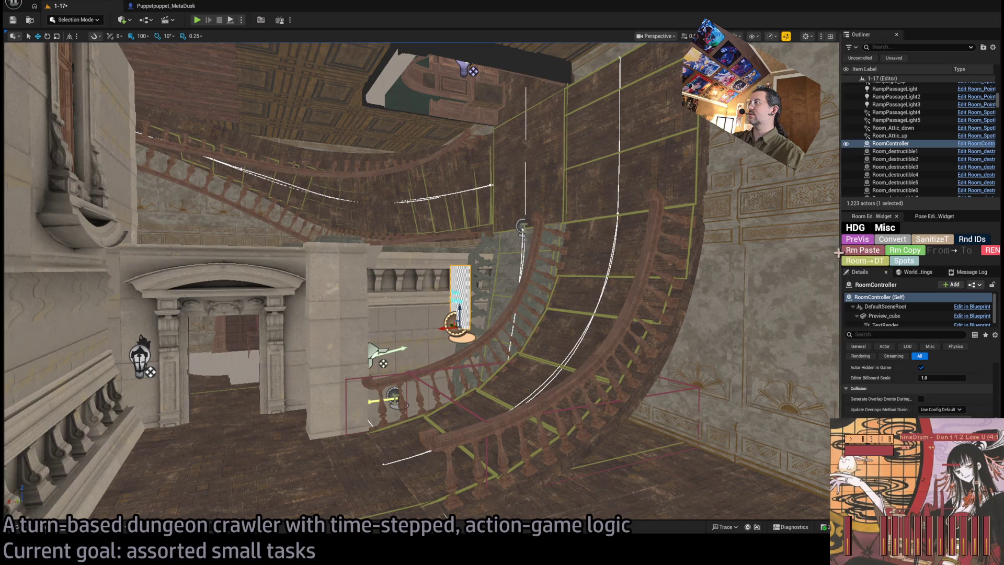
Step: Scroll the RoomController's Details to its Room ID and Exit Visibility map entries
scroll(910, 402, "up", 5)
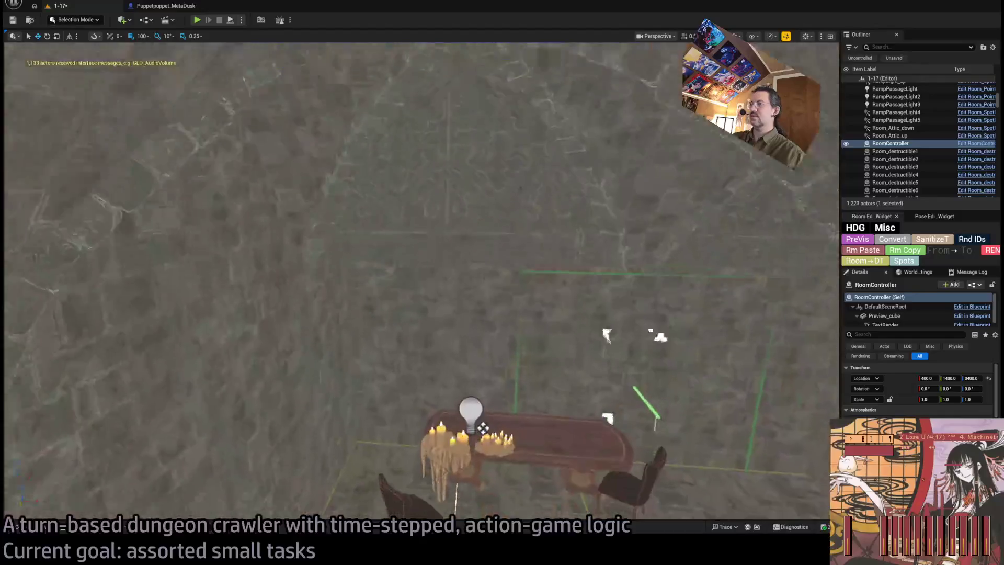
scroll(970, 395, "down", 3)
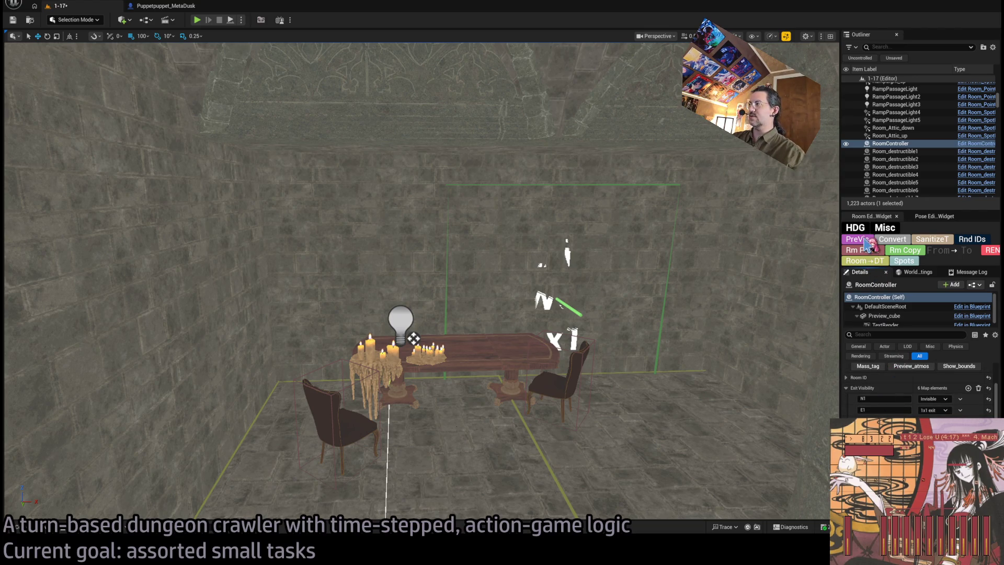
Step: Select the dinner table and copy its room data with Rm Copy
left_click_drag(612, 321, 611, 288)
left_click_drag(430, 321, 431, 347)
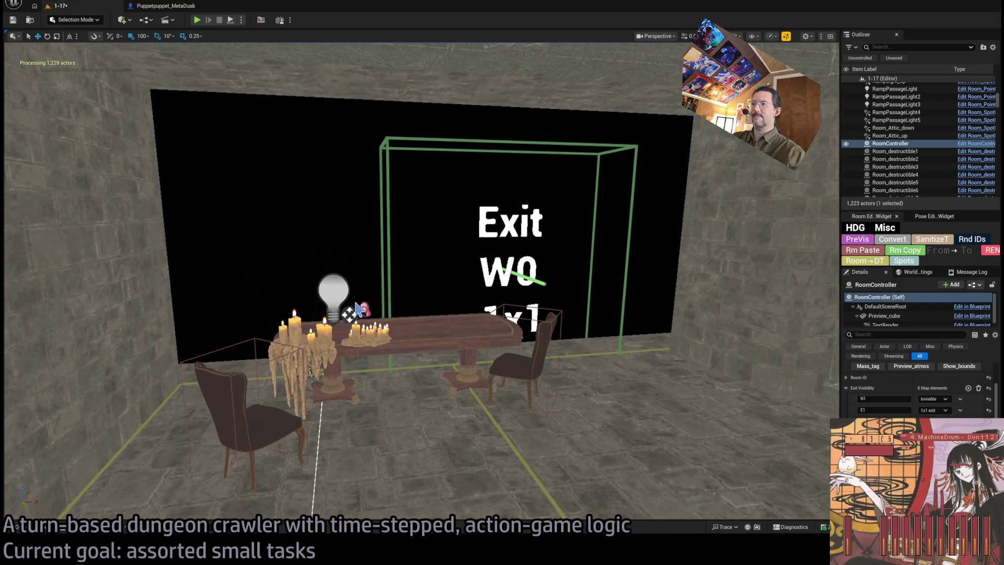
left_click(431, 322)
left_click(483, 360)
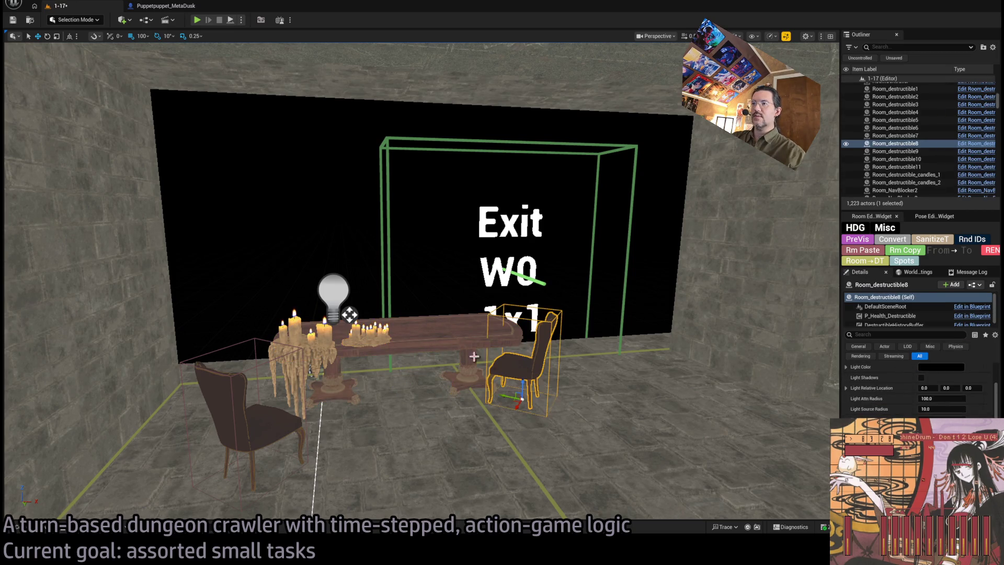
left_click(432, 343)
left_click(379, 335, "ctrl")
left_click(288, 387, "ctrl")
left_click(334, 300, "ctrl")
left_click(264, 422, "ctrl")
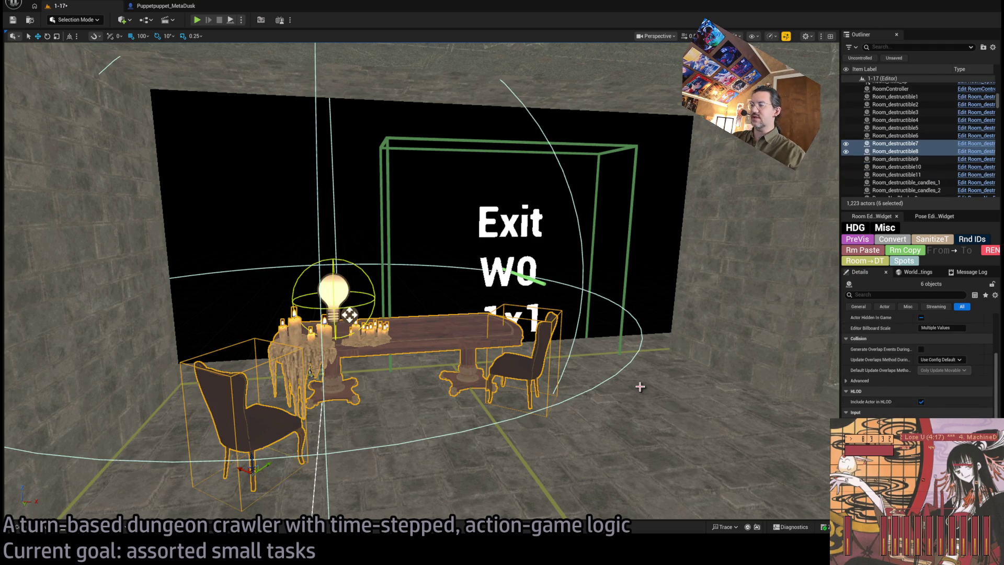
scroll(894, 413, "up", 3)
scroll(895, 414, "down", 5)
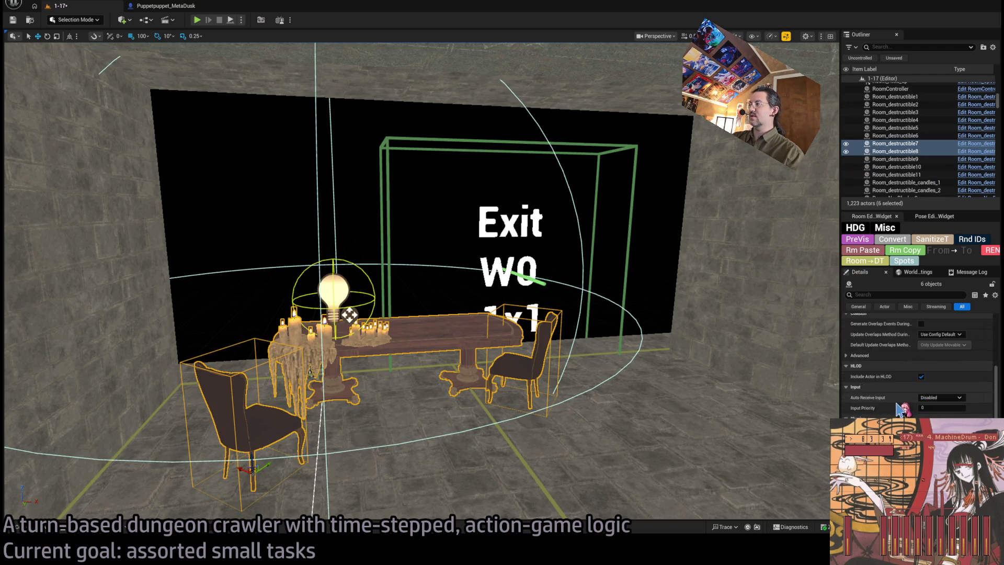
left_click(333, 292, "ctrl")
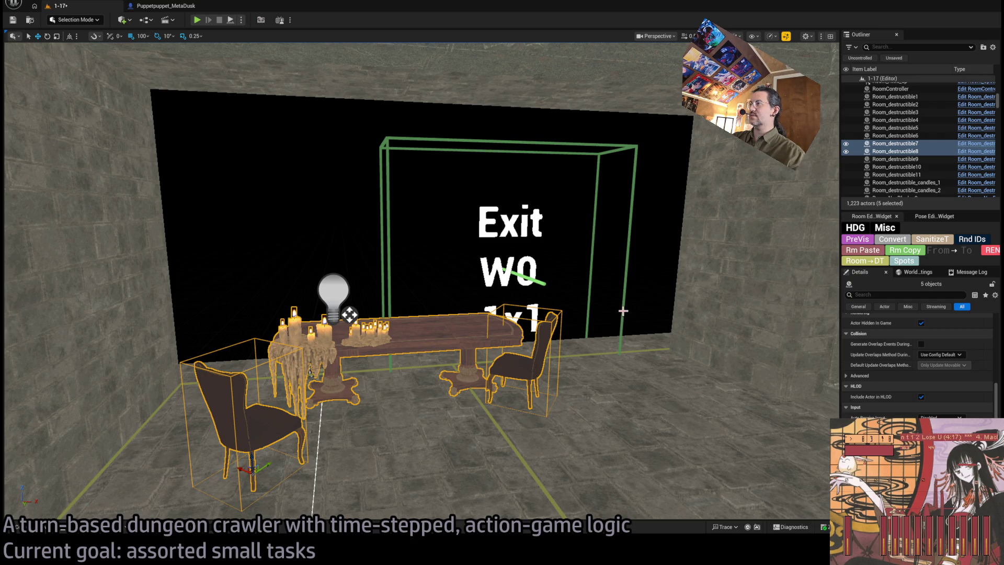
left_click(349, 314)
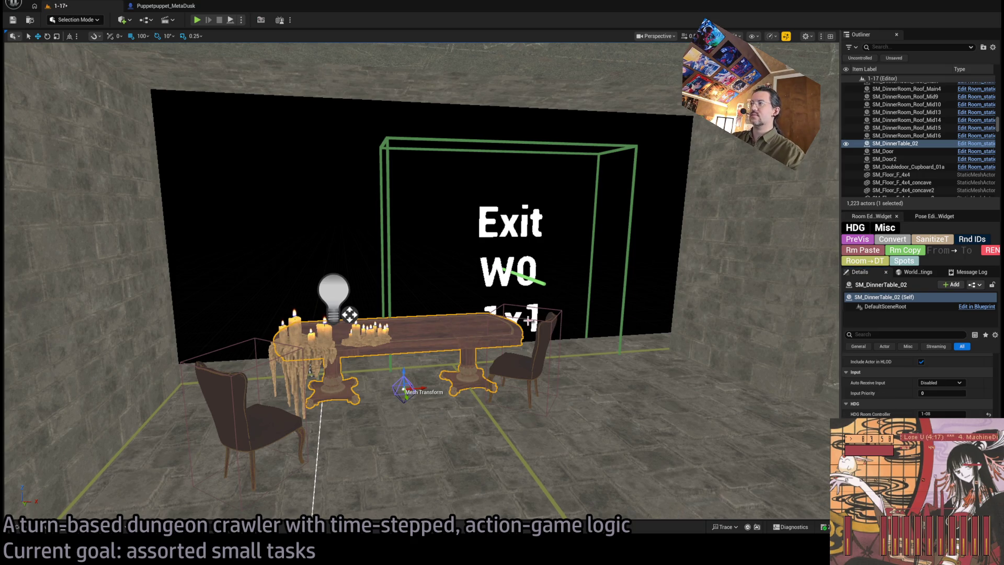
left_click(905, 251)
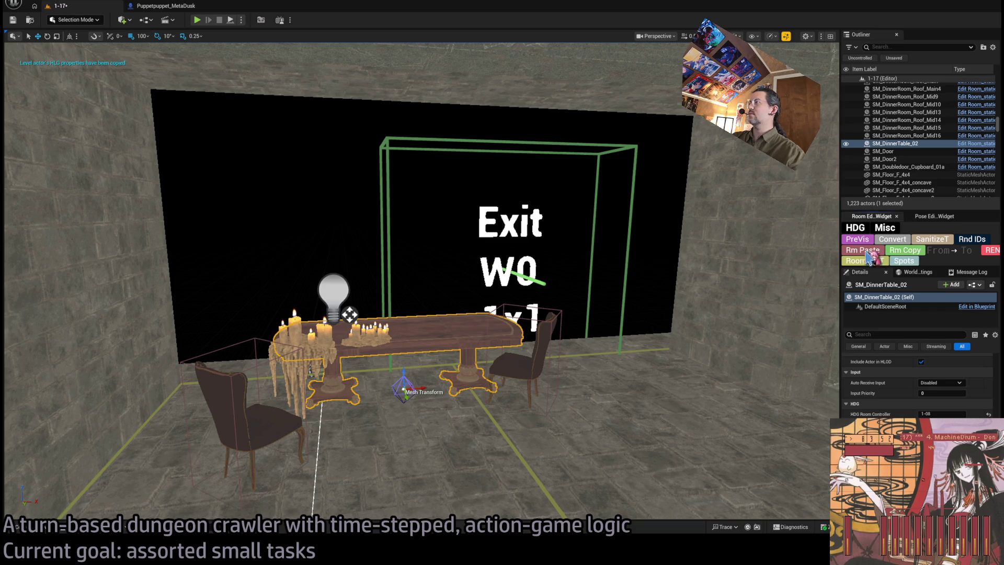
Step: Apply the copied visibility data to the lamp, candles and both chairs, then hide them
left_click(334, 293, "ctrl")
left_click(371, 330, "ctrl")
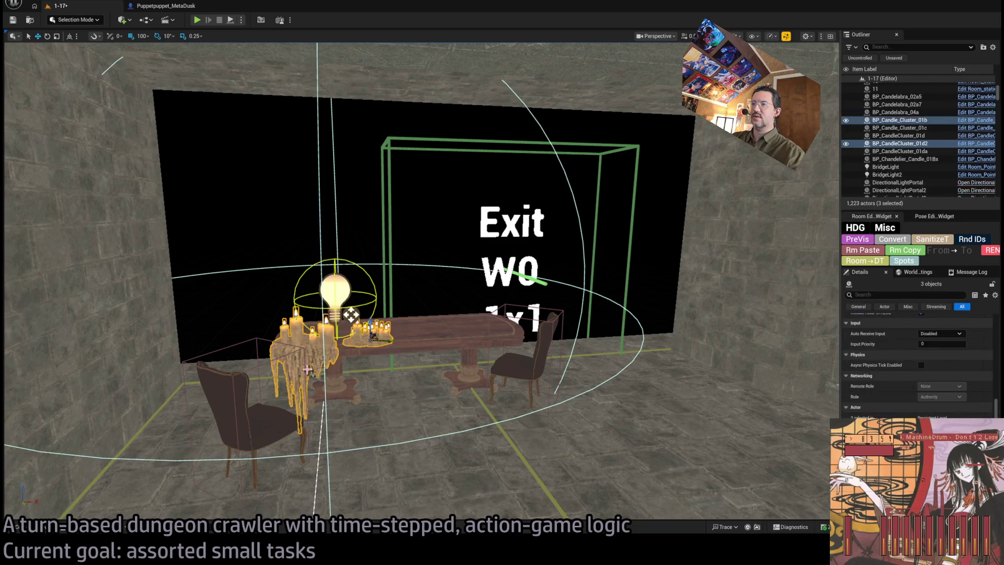
left_click(270, 406, "ctrl")
left_click(273, 421, "ctrl")
left_click(274, 421, "ctrl")
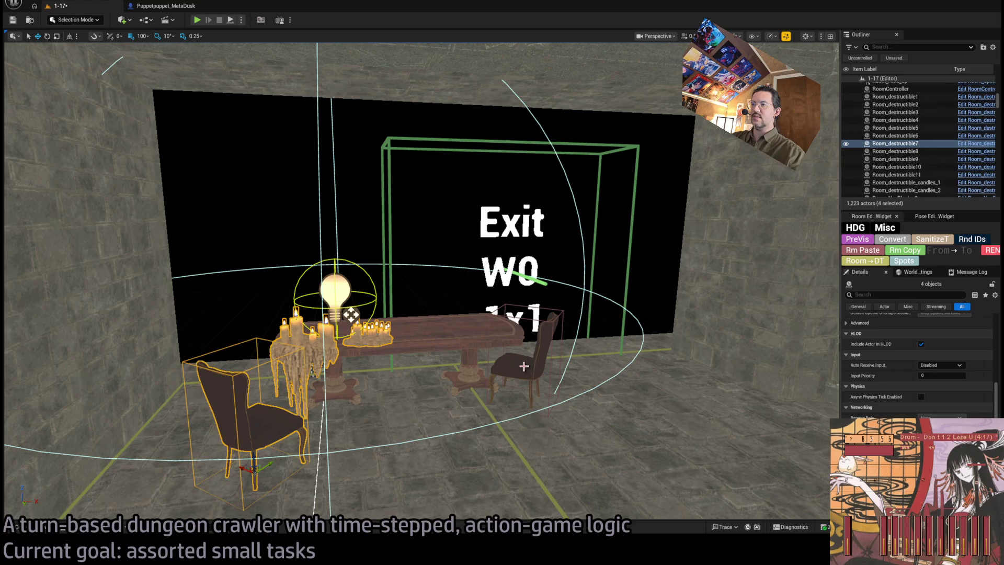
left_click(520, 363, "ctrl")
left_click(863, 251)
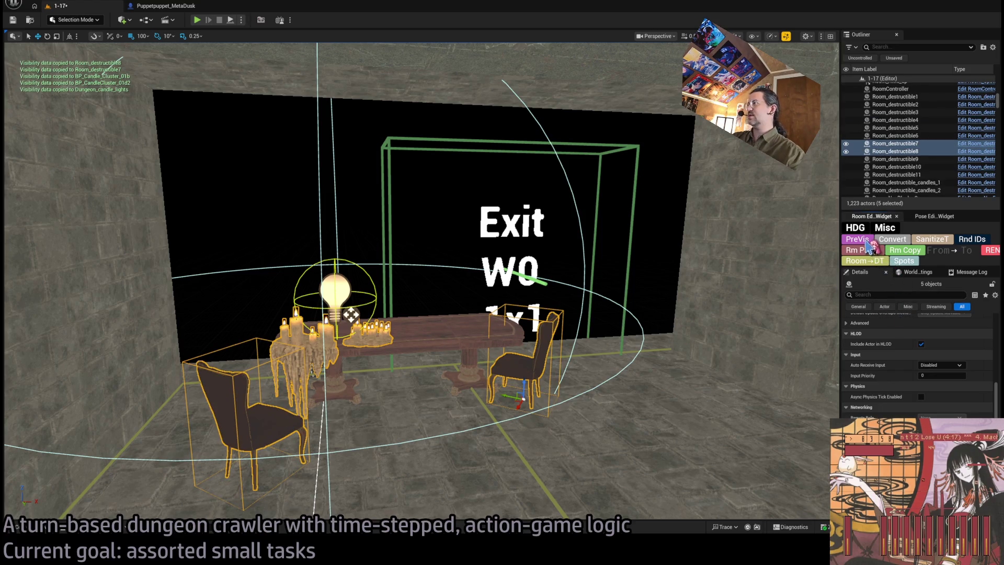
key("h")
Step: Select the Exit W0 marker behind the hidden furniture
scroll(604, 298, "up", 5)
left_click(604, 298)
scroll(379, 383, "down", 5)
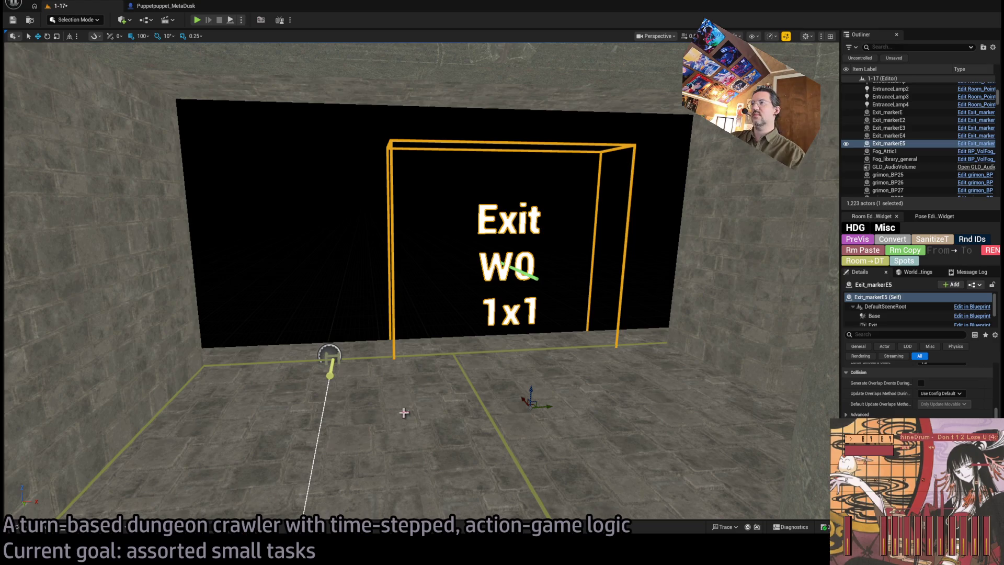
Step: Select the SM_Wall_gothic_hole_F_4x4 wall beside the exit and browse to its asset
scroll(635, 302, "up", 4)
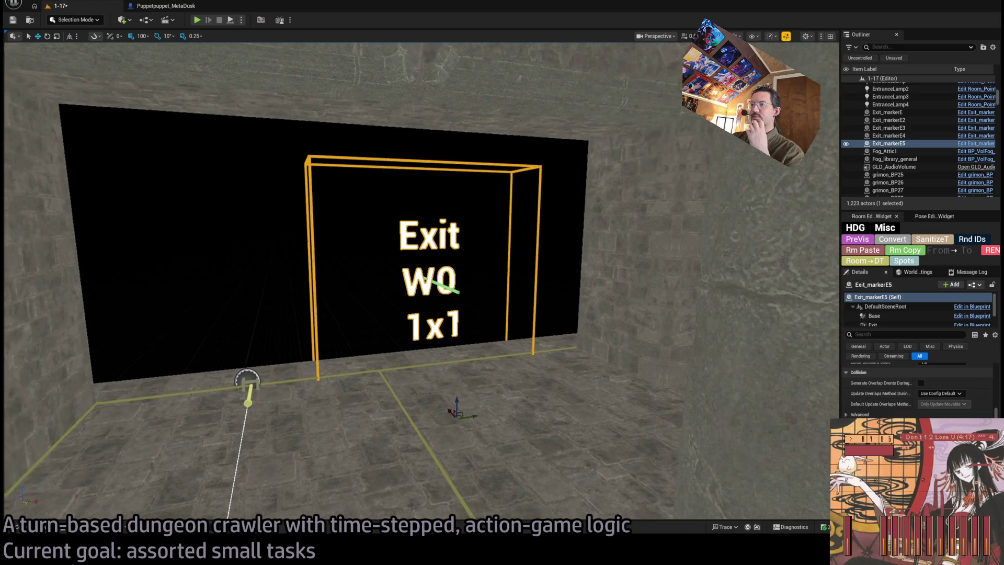
mouse_move(547, 154)
left_mouse_down()
mouse_move(564, 154)
mouse_move(538, 156)
mouse_move(648, 147)
mouse_move(596, 157)
mouse_move(589, 257)
left_mouse_up()
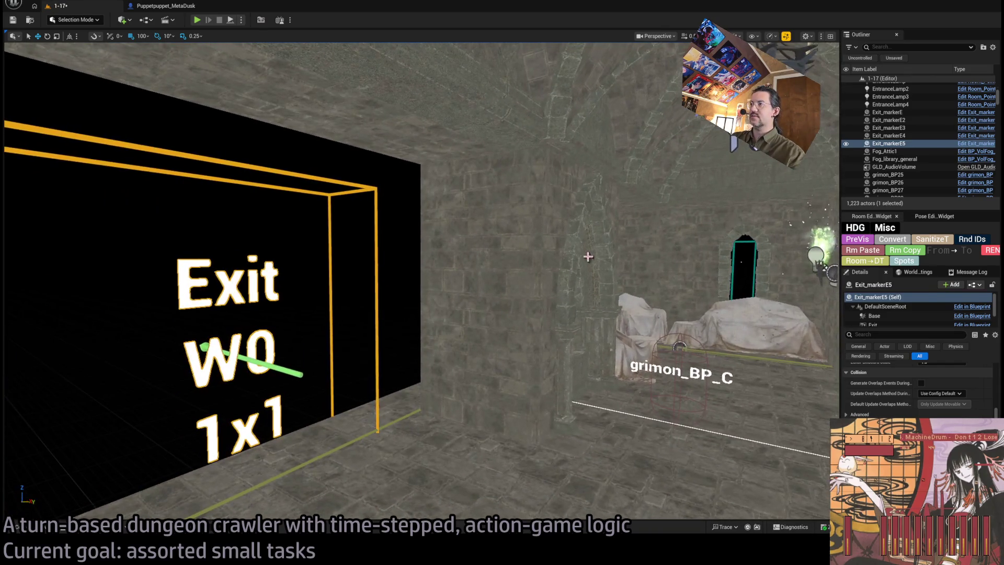
left_click(589, 258)
scroll(904, 387, "up", 5)
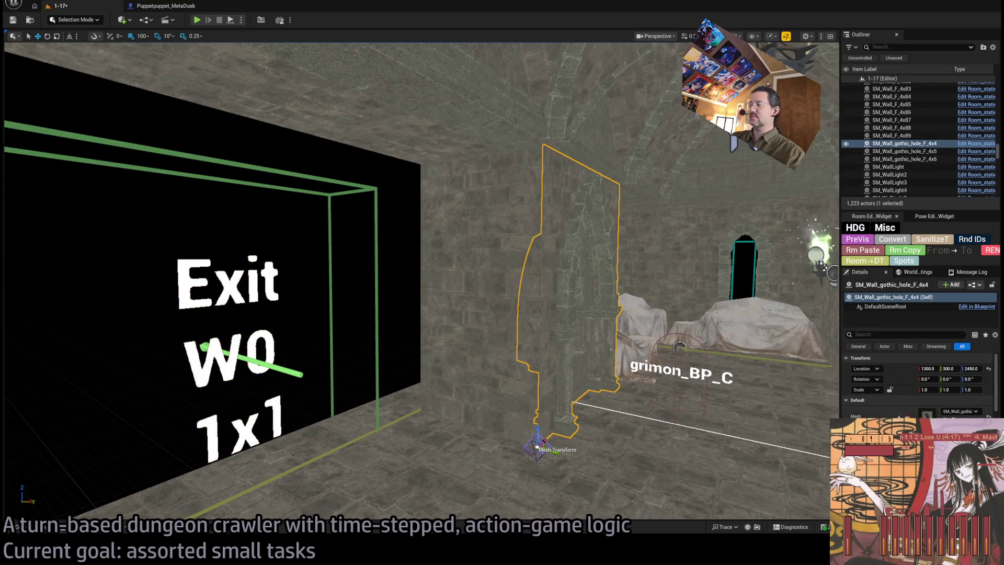
key("ctrl+b")
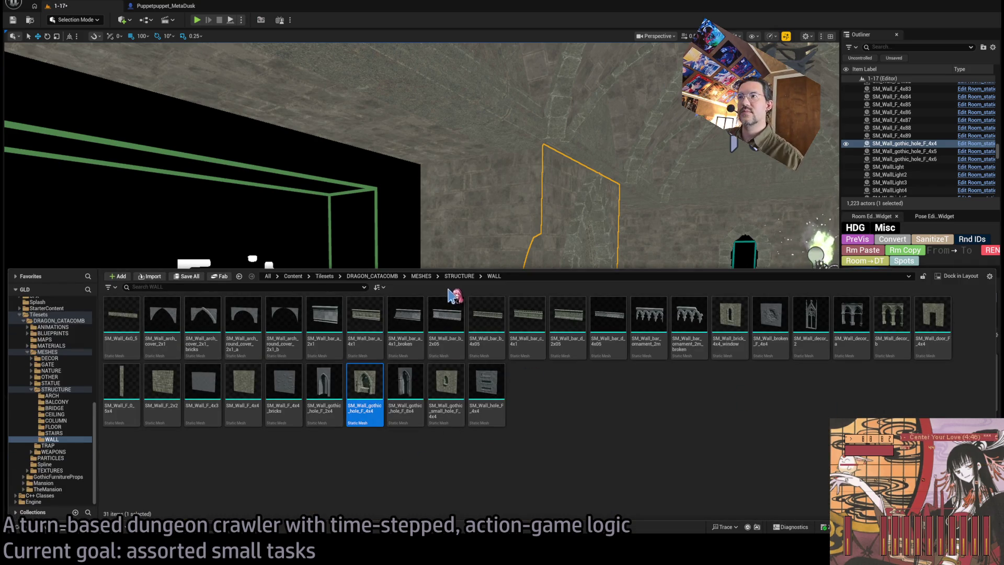
Step: Drag SM_Arch_stone_gate from STRUCTURE > ARCH into the level over the exit
left_click(459, 275)
double_click(130, 319)
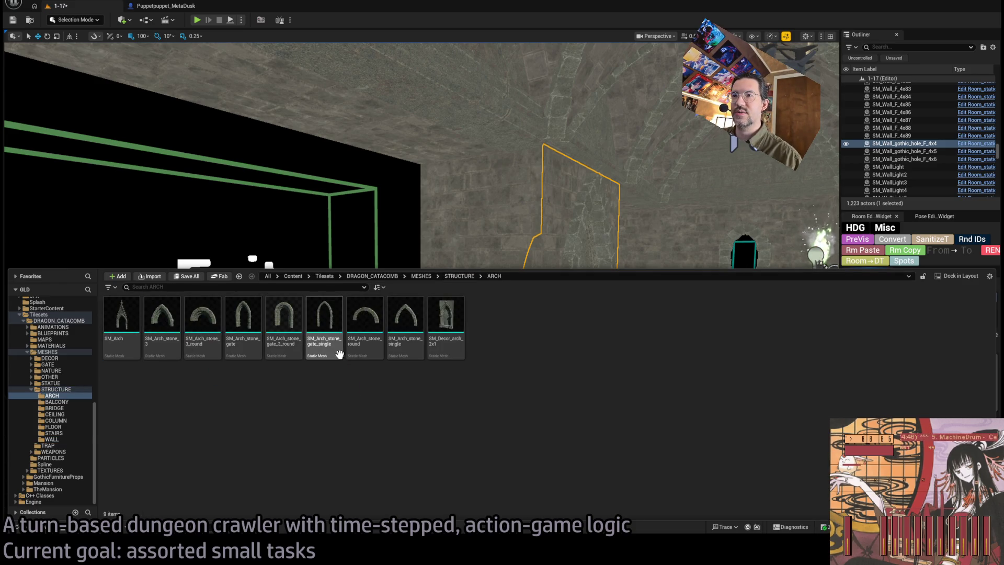
left_click(241, 342)
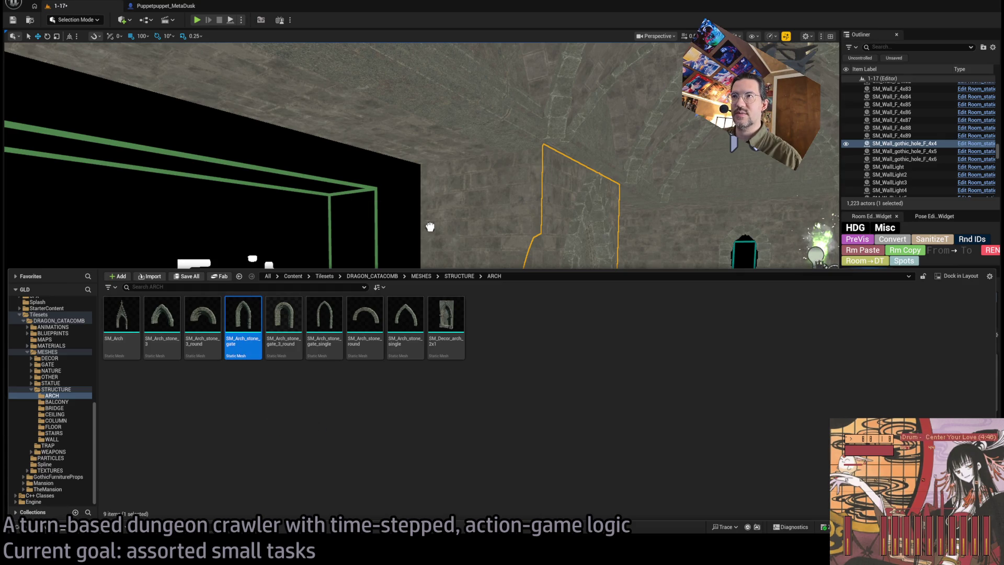
mouse_move(490, 263)
left_mouse_down()
mouse_move(486, 251)
mouse_move(272, 454)
mouse_move(313, 465)
left_mouse_up()
key("f")
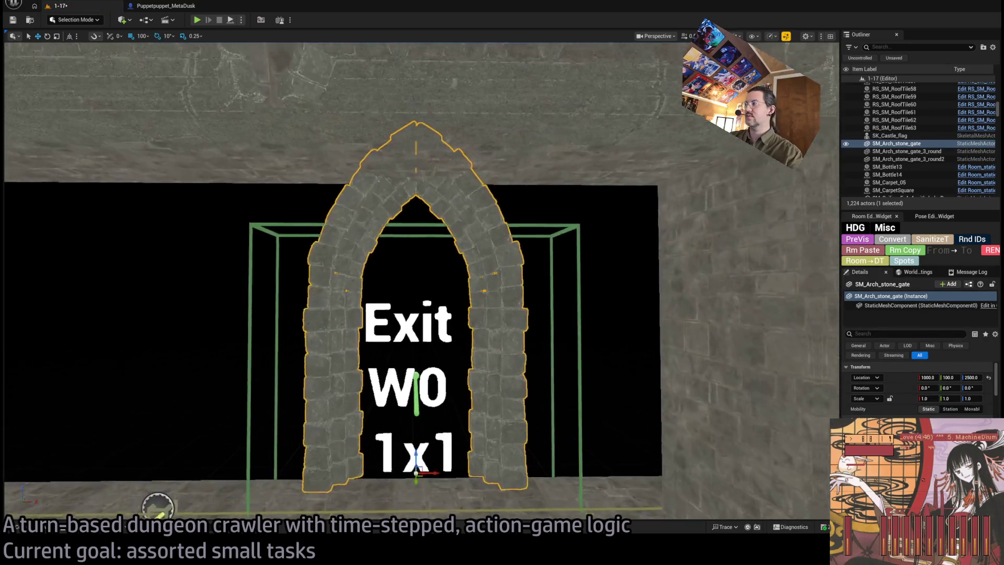
Step: Lower the arch to Z 2400, comparing it against the raised position
left_click_drag(444, 435, 470, 433)
left_click_drag(463, 369, 456, 425)
key("ctrl+z")
key("ctrl+y")
key("ctrl+z")
key("ctrl+y")
key("ctrl+z")
key("ctrl+y")
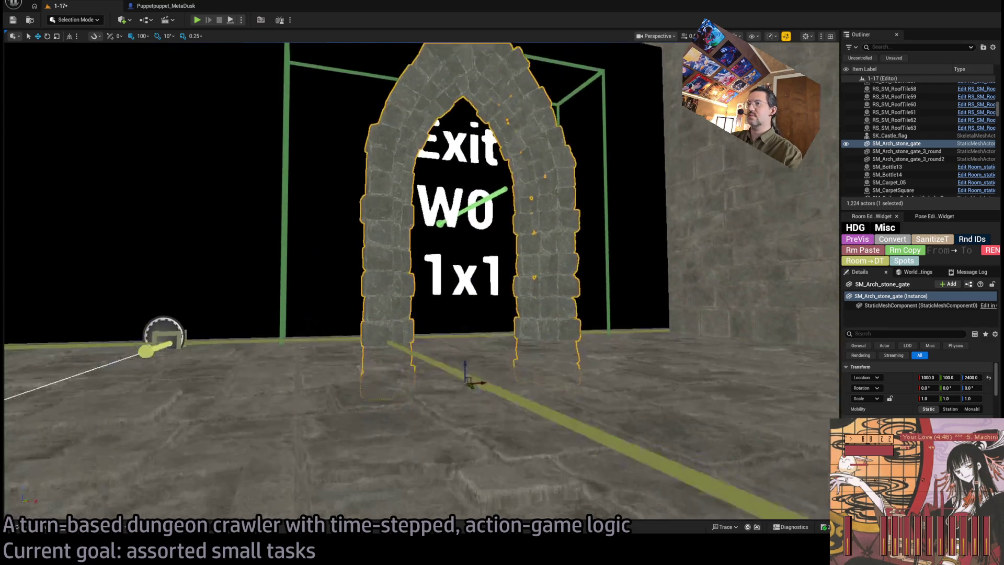
mouse_move(418, 282)
left_mouse_down()
mouse_move(407, 324)
mouse_move(387, 283)
left_mouse_up()
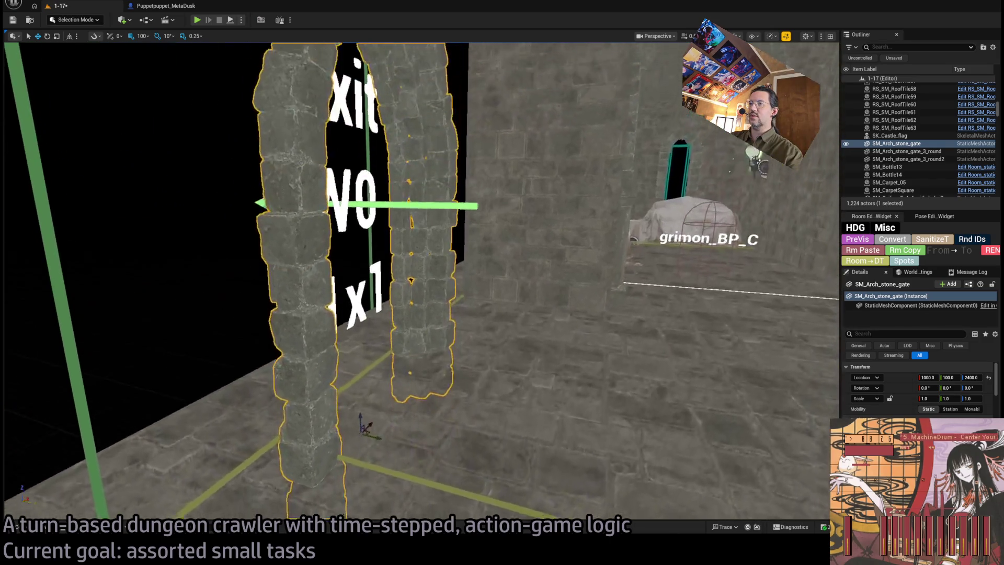
key("f")
left_click_drag(408, 366, 417, 404)
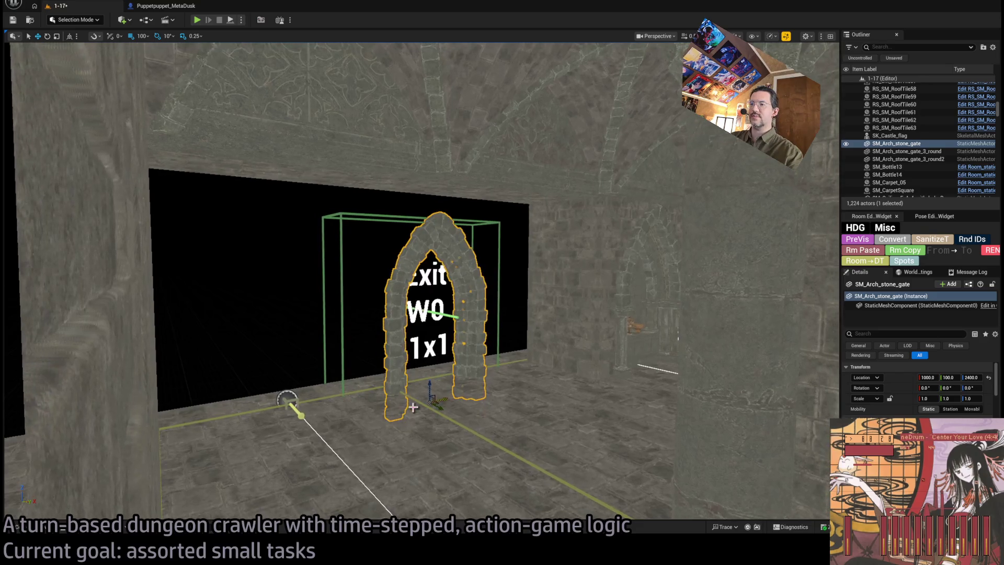
Step: Select floor tile SM_Floor_F_4x7 in front of the exit and set its Location Z to 2400
left_click(402, 432)
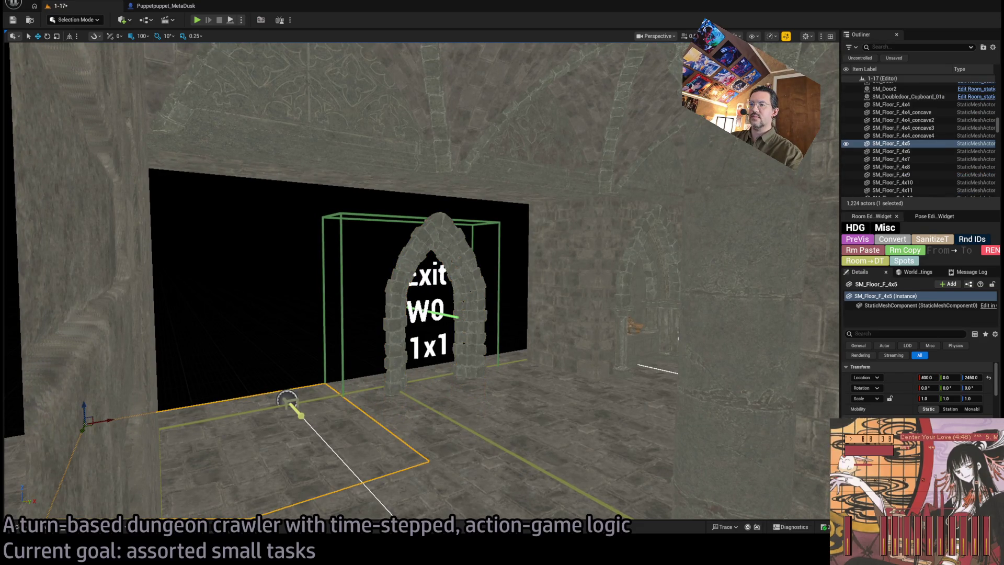
left_click(552, 416)
left_click_drag(510, 417, 434, 400)
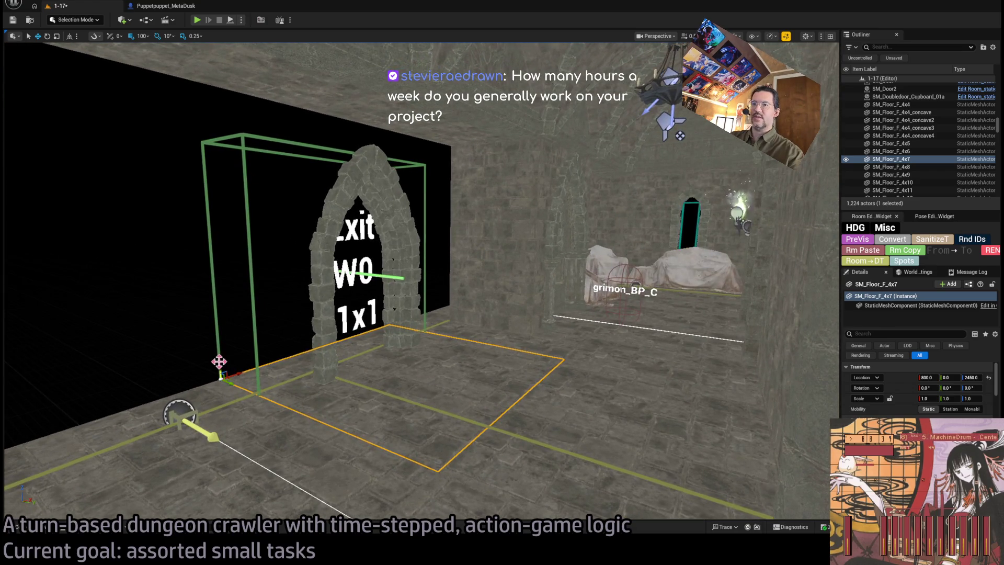
left_click(970, 377)
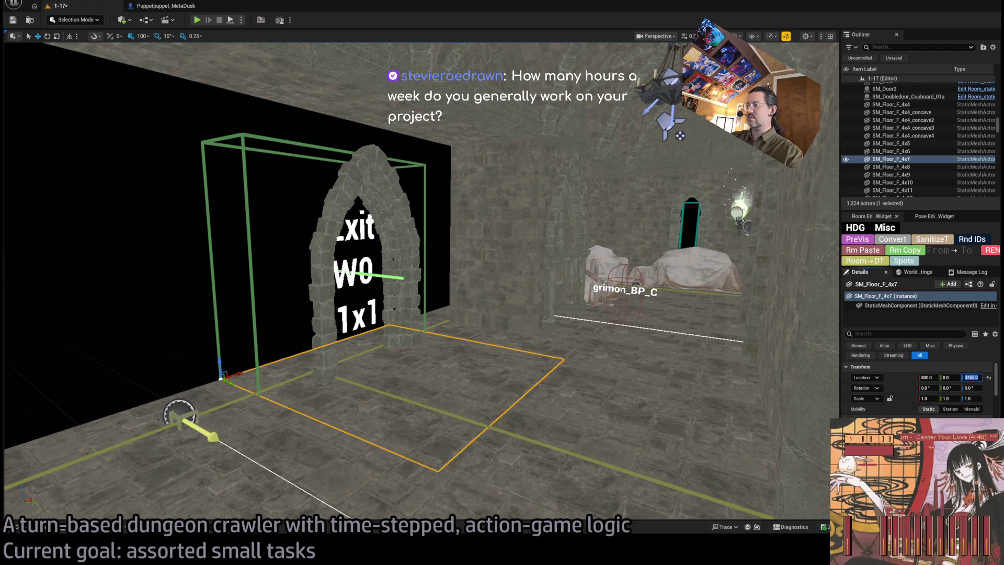
key("Return")
Step: Fly the view into the room toward the exit archway, then switch to the web browser
mouse_move(706, 384)
left_mouse_down()
mouse_move(743, 330)
mouse_move(549, 339)
mouse_move(449, 296)
left_mouse_up()
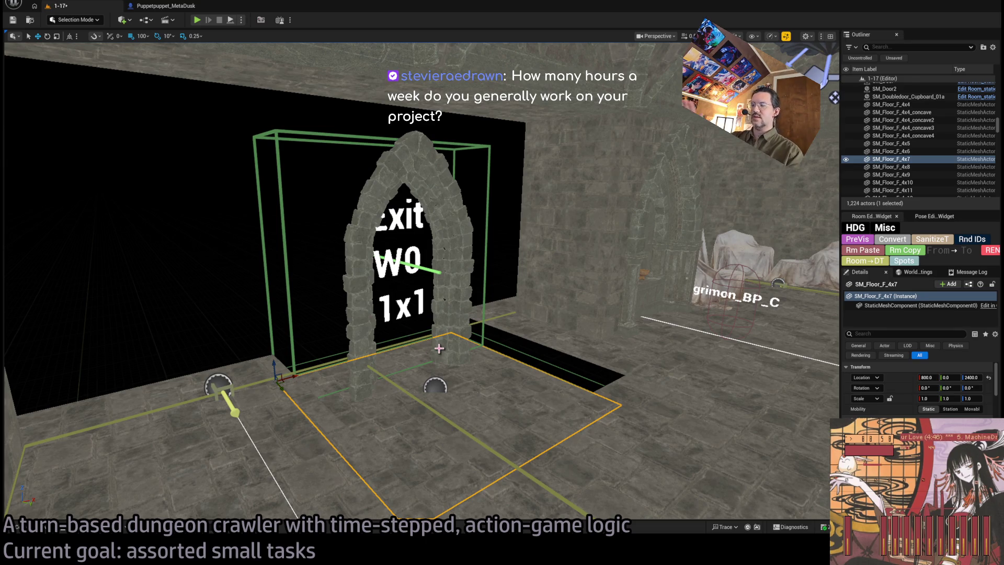
left_click_drag(439, 348, 477, 282)
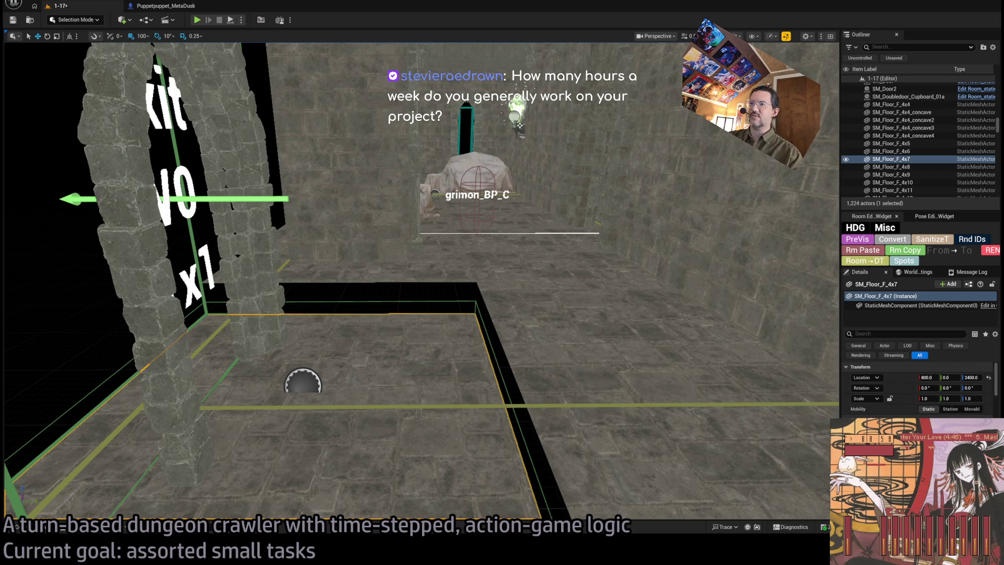
key("alt+Tab")
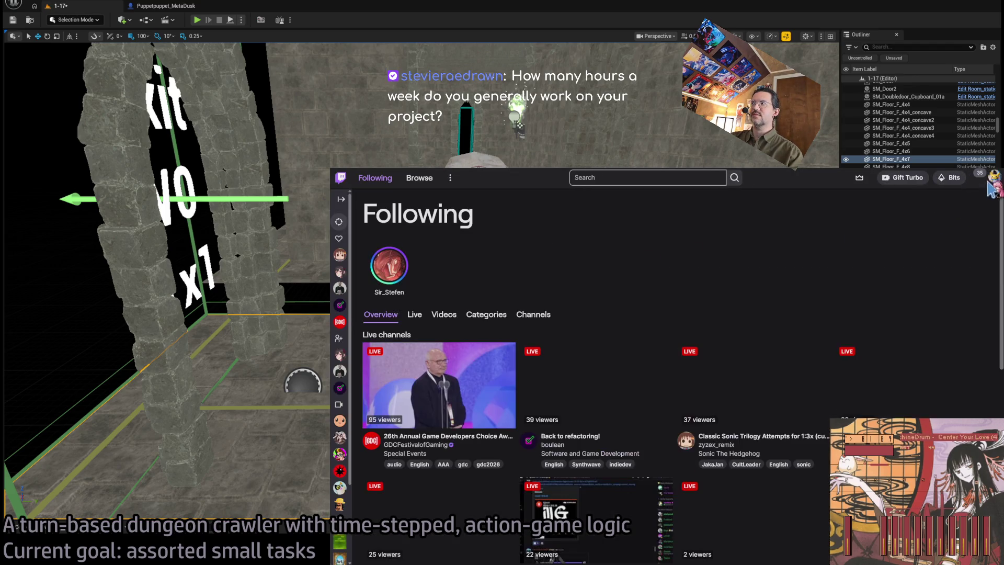
Step: Go to the Twitch creator dashboard and open the Analytics Overview page
key("ctrl+l")
type("boulean")
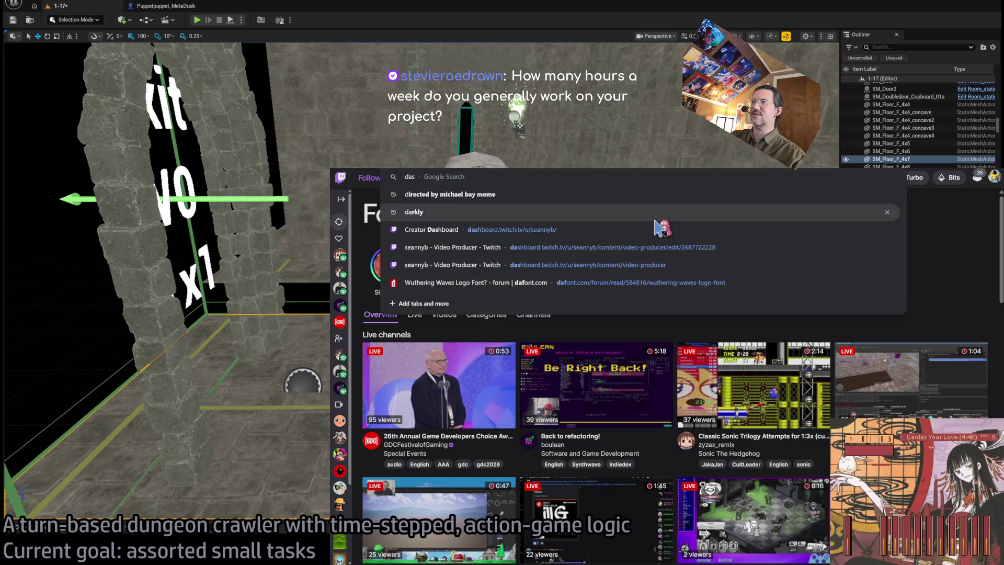
key("Return")
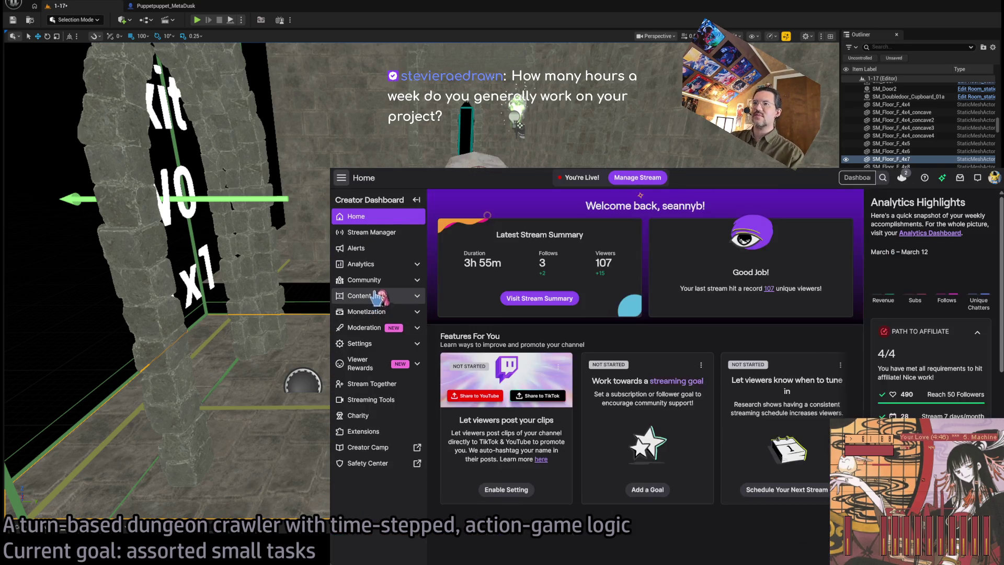
left_click(385, 267)
left_click(370, 330)
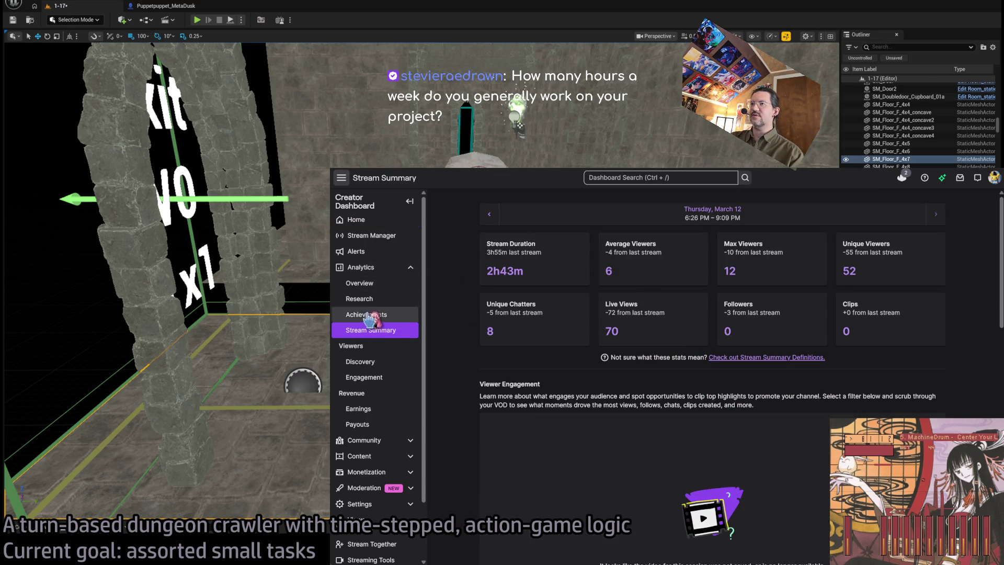
left_click(384, 269)
left_click(386, 272)
left_click(384, 283)
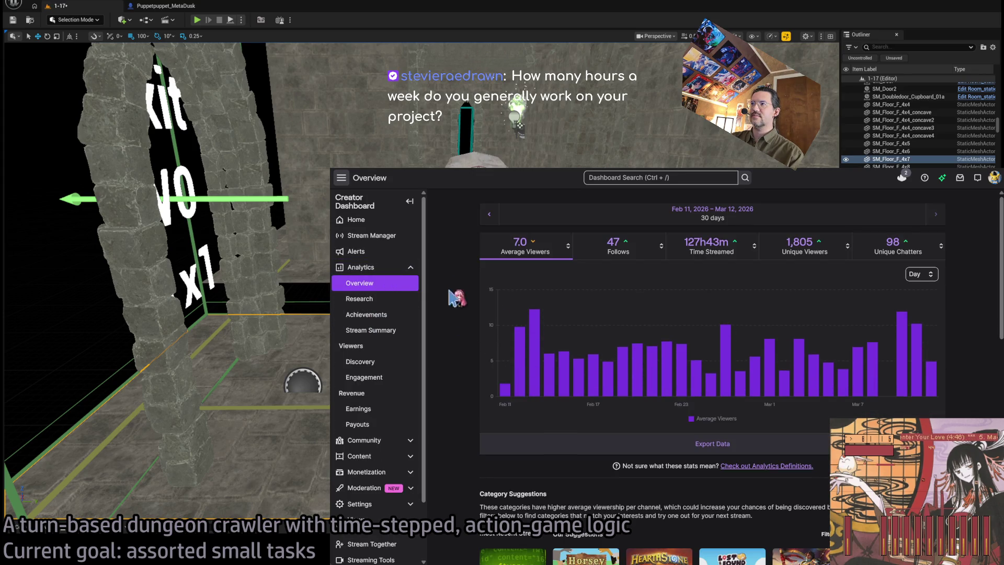
Step: Show the overview chart as weekly bars over the last 7 days
left_click(923, 291)
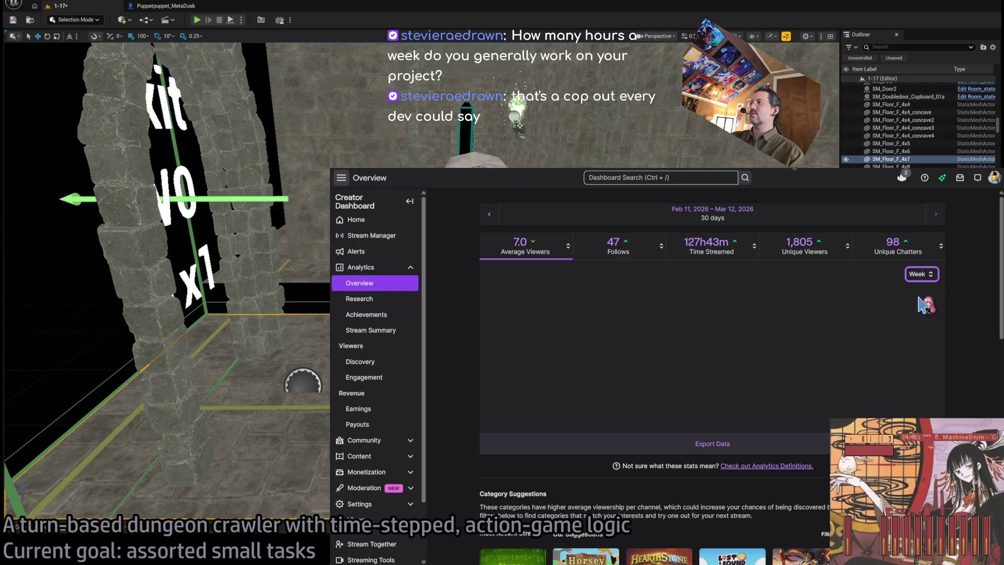
left_click(724, 224)
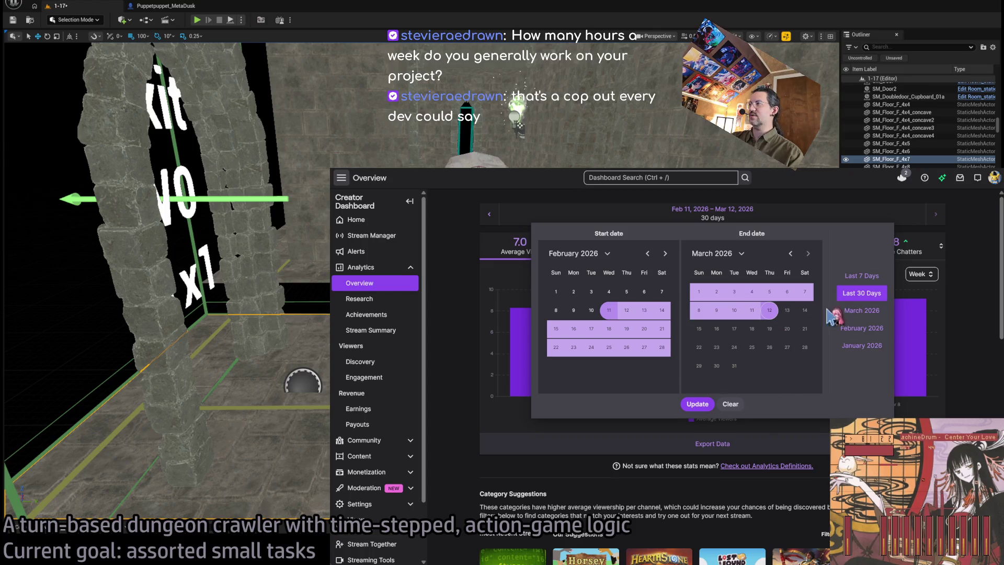
left_click(867, 276)
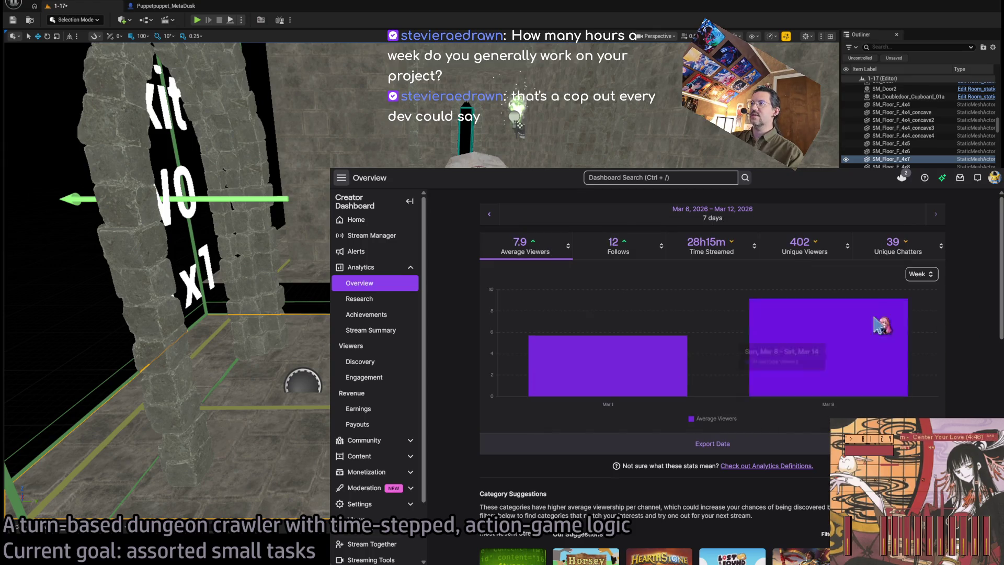
left_click(492, 220)
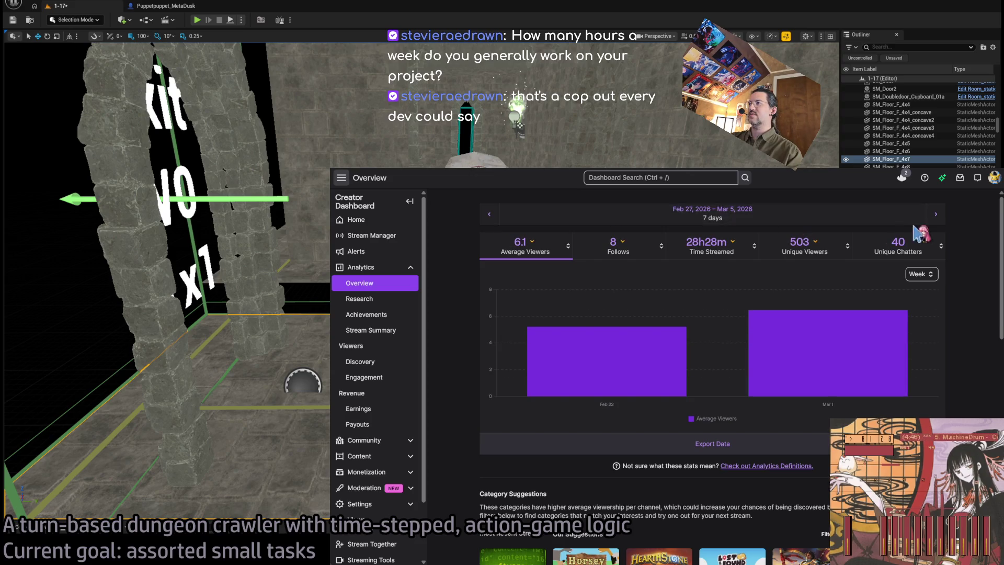
left_click(939, 220)
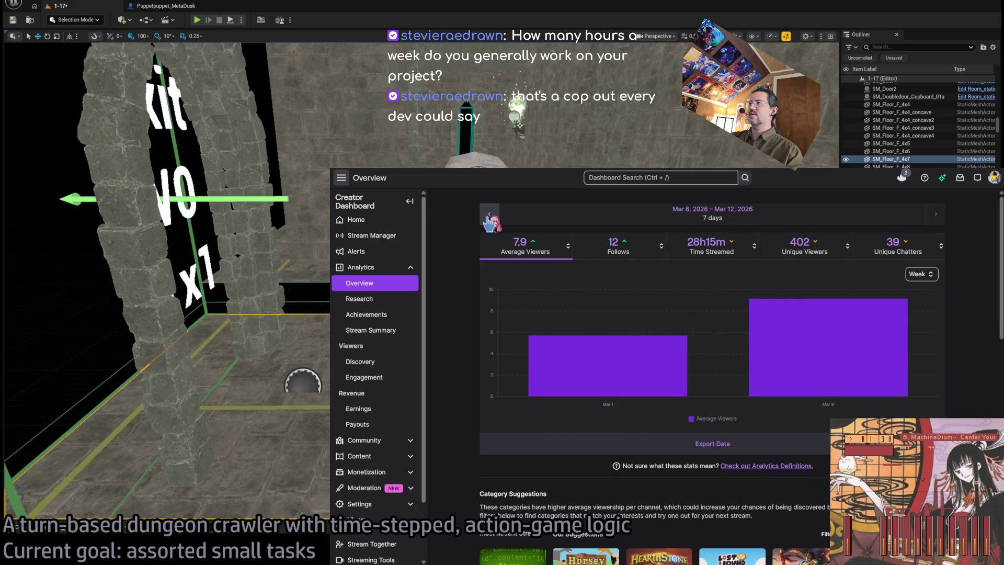
Step: Step the weekly stats back from February 2026 to Jul 4–10, 2025, then open the date range choices
left_click(490, 220)
left_click(491, 221)
left_click(490, 220)
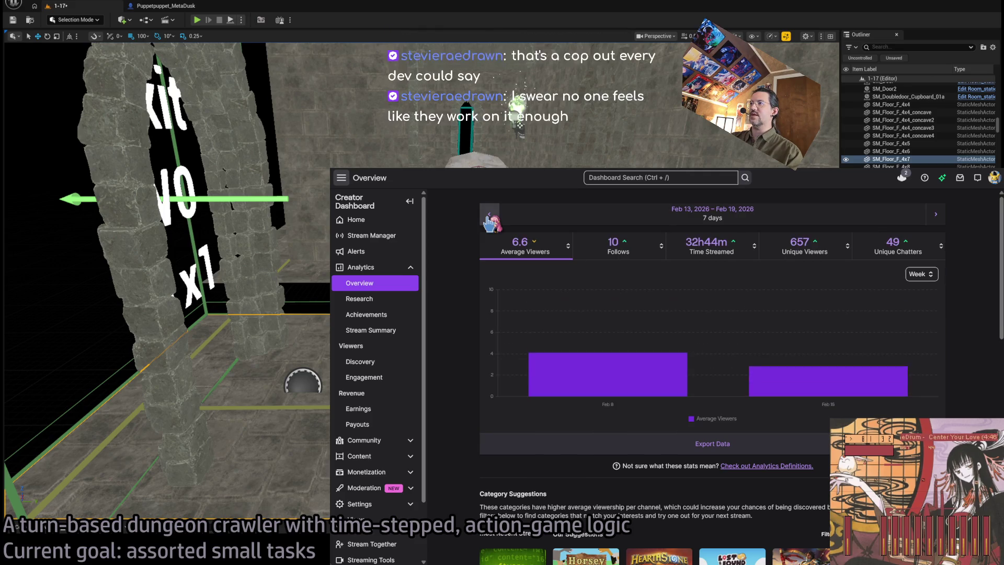
left_click(490, 221)
left_click(491, 220)
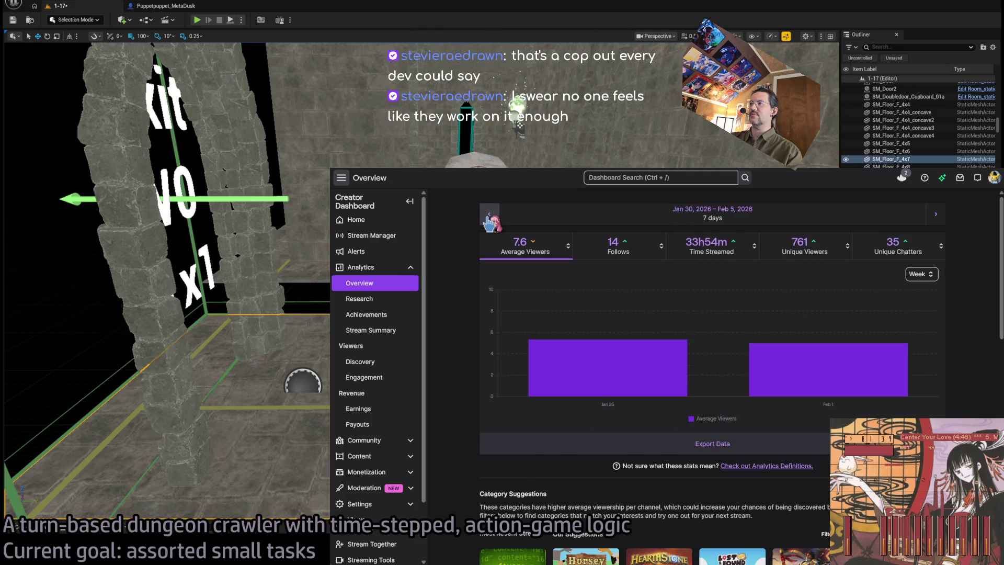
left_click(491, 221)
left_click(490, 220)
left_click(490, 220)
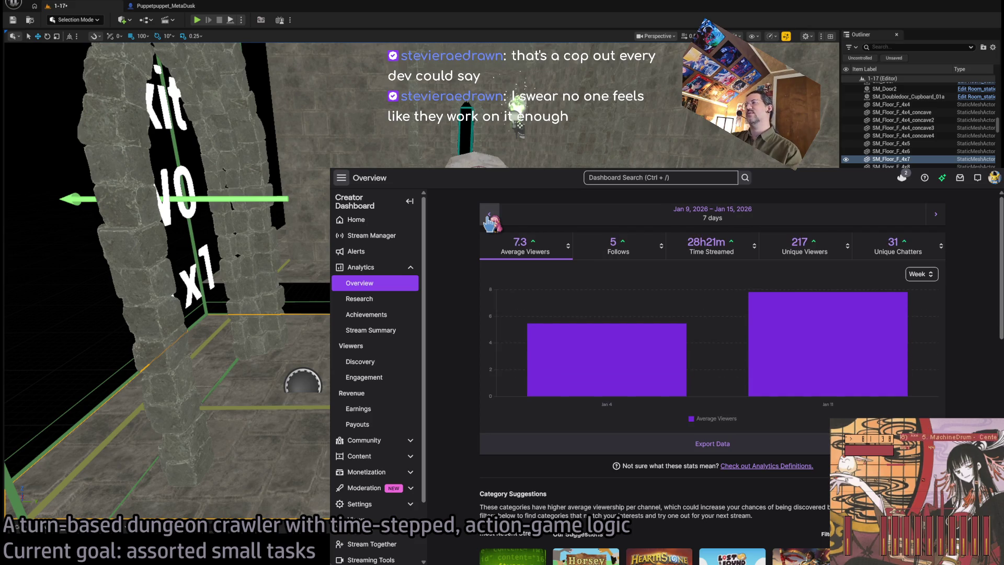
left_click(490, 221)
left_click(491, 220)
left_click(491, 221)
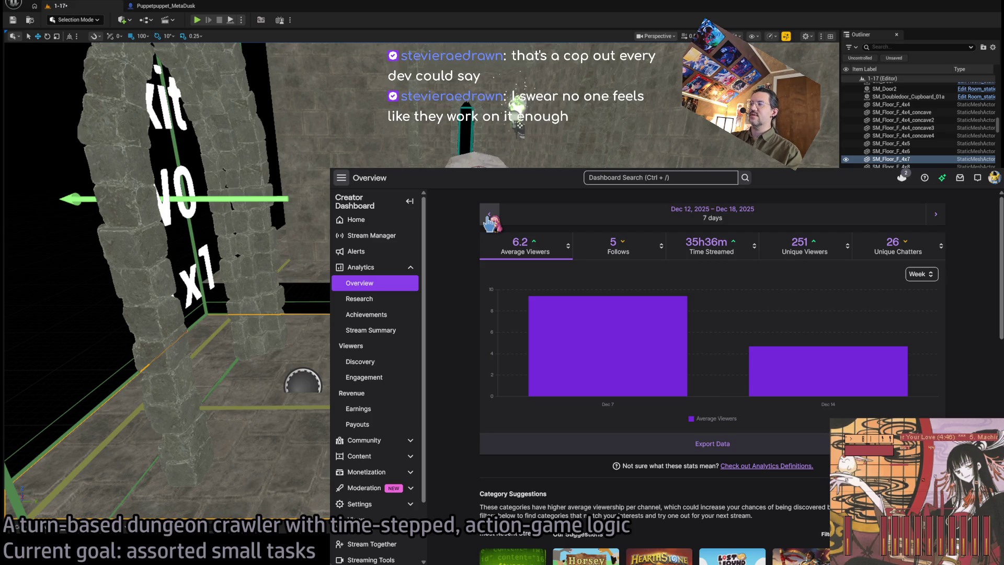
left_click(487, 220)
left_click(487, 219)
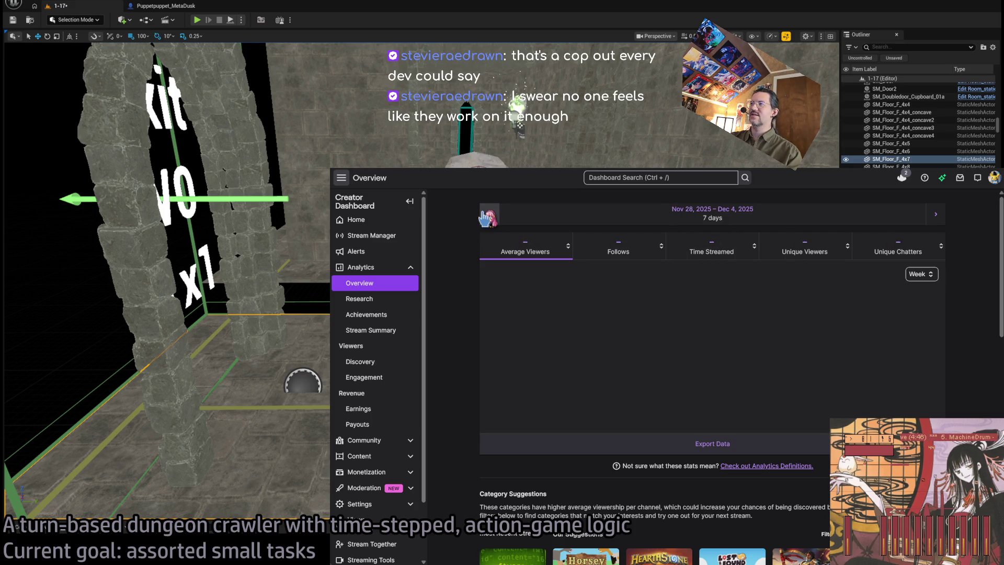
left_click(487, 219)
left_click(487, 218)
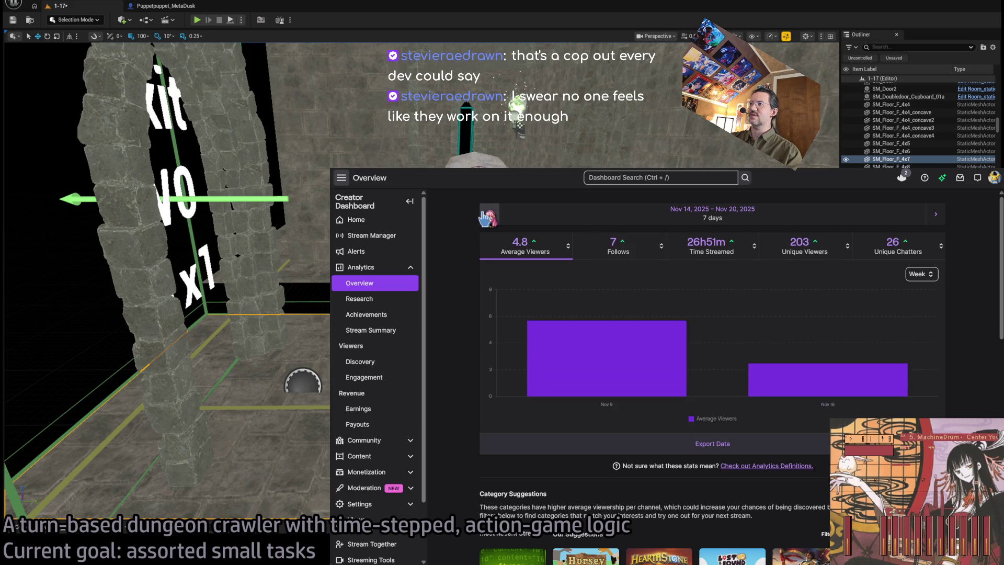
left_click(487, 218)
left_click(486, 219)
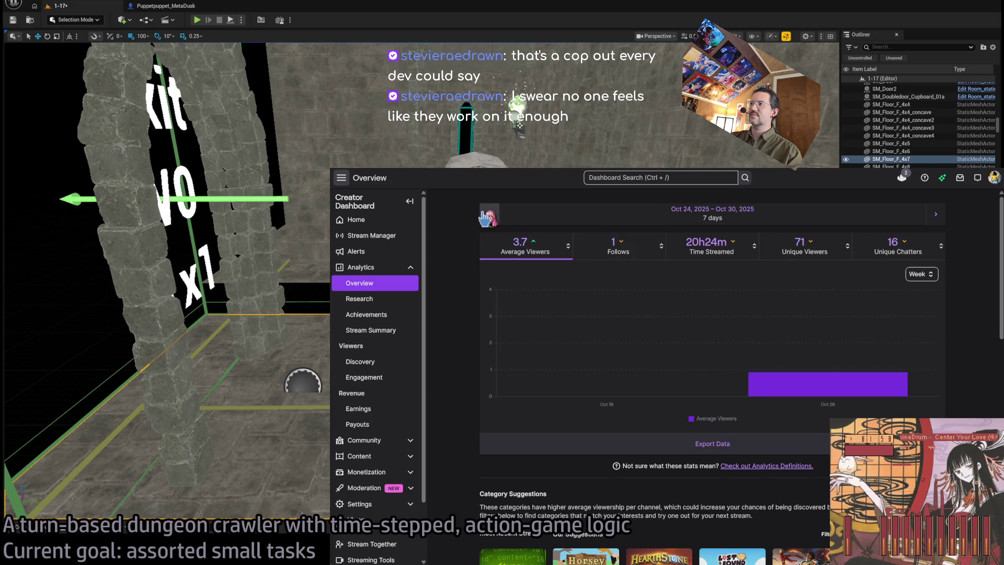
left_click(487, 219)
left_click(487, 219)
left_click(487, 219)
left_click(487, 218)
left_click(487, 218)
left_click(487, 219)
left_click(487, 219)
left_click(487, 218)
left_click(487, 219)
left_click(487, 218)
left_click(487, 219)
left_click(487, 218)
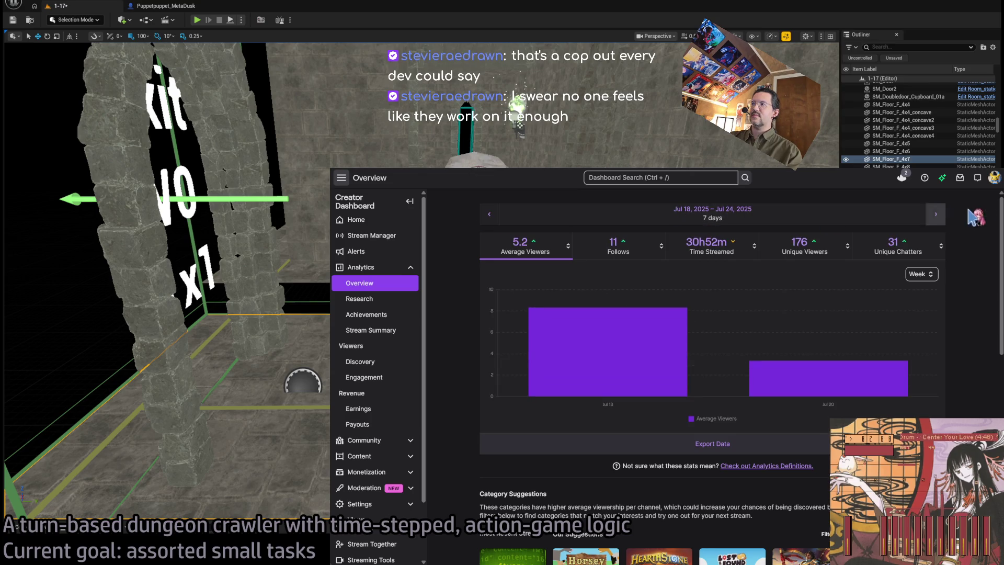
left_click(490, 219)
left_click(491, 218)
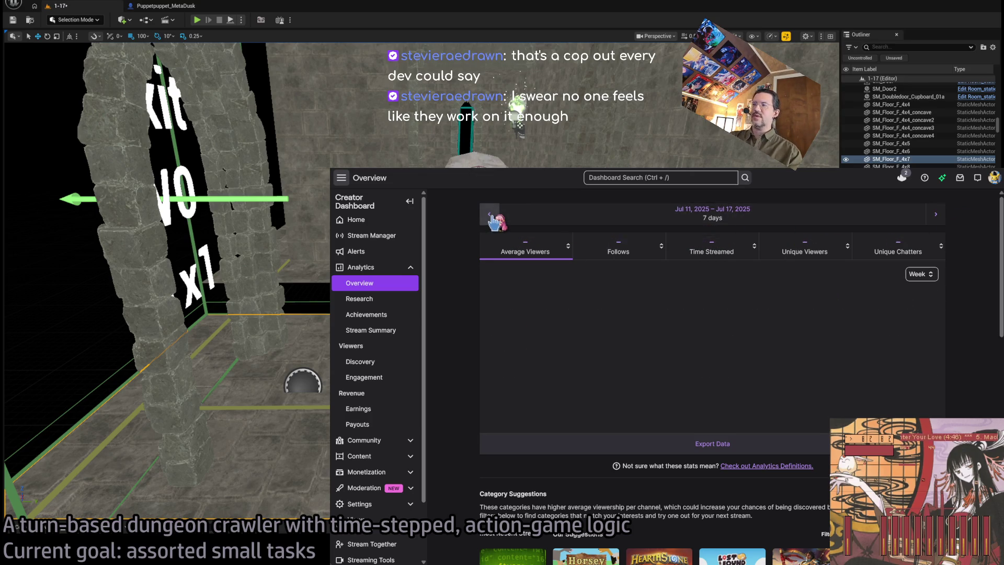
left_click(490, 219)
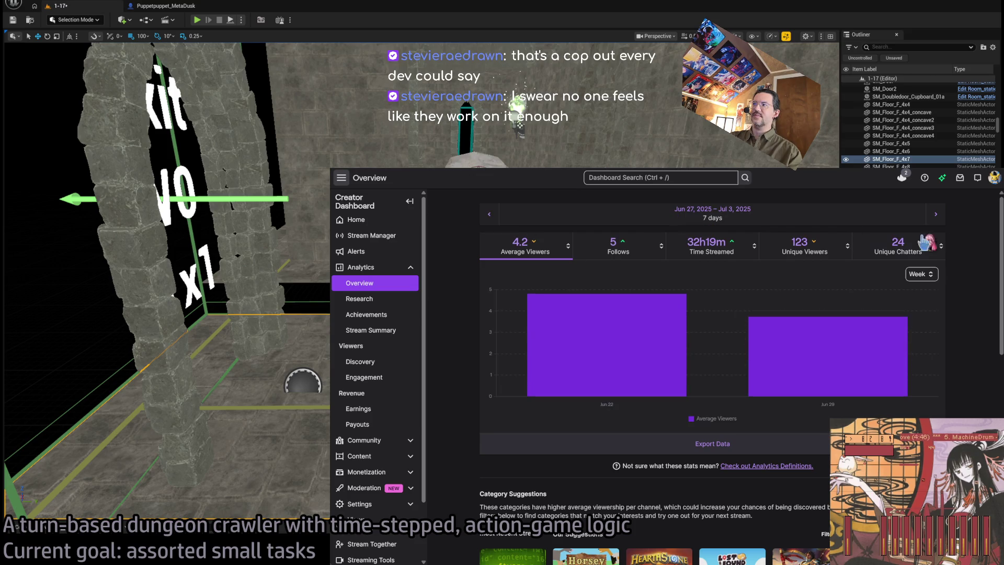
left_click(637, 215)
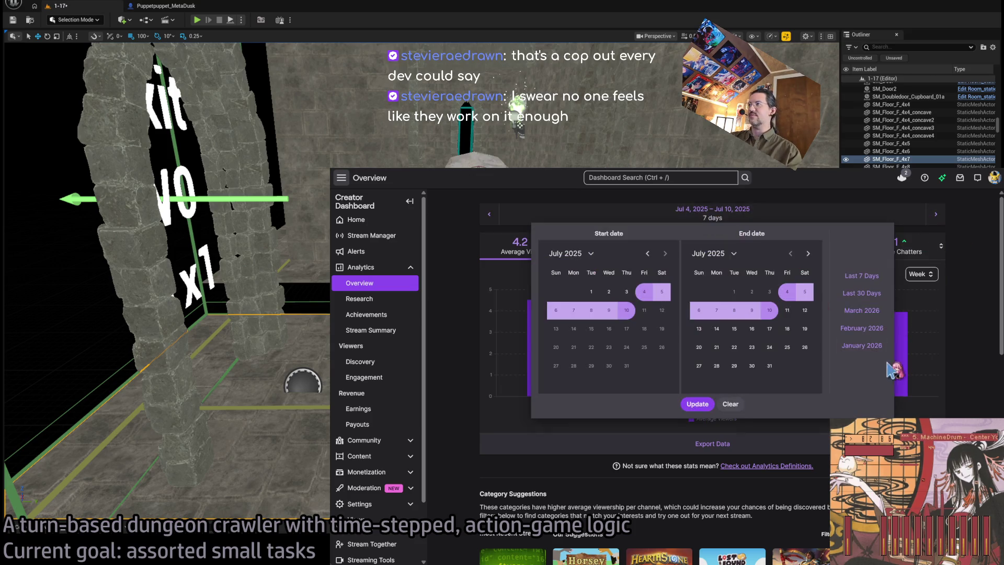
Step: Dismiss the date choices and step the weekly stats back from Jun 13–19 to Oct 25–31
left_click(653, 218)
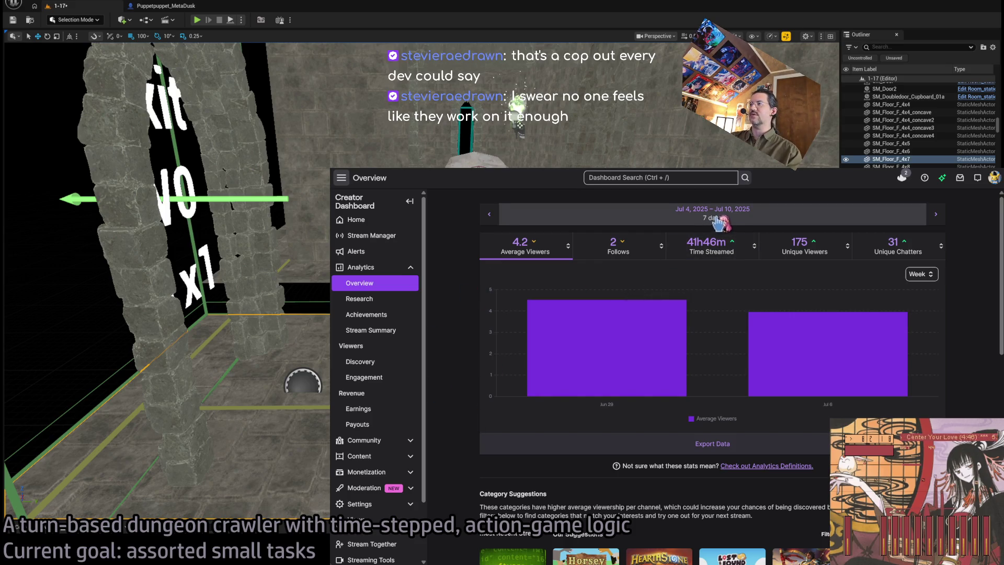
left_click(490, 218)
left_click(490, 218)
left_click(490, 218)
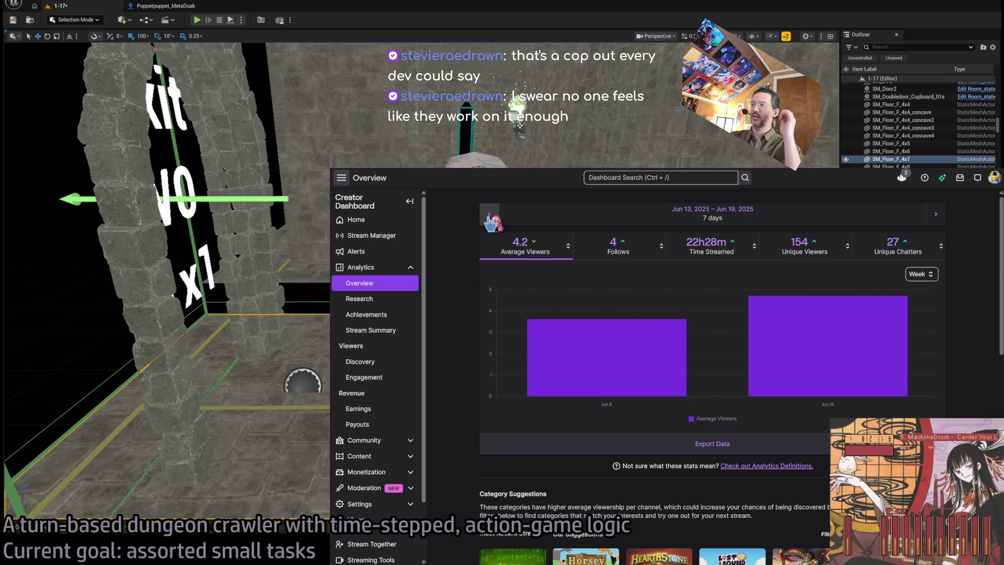
left_click(489, 218)
left_click(489, 219)
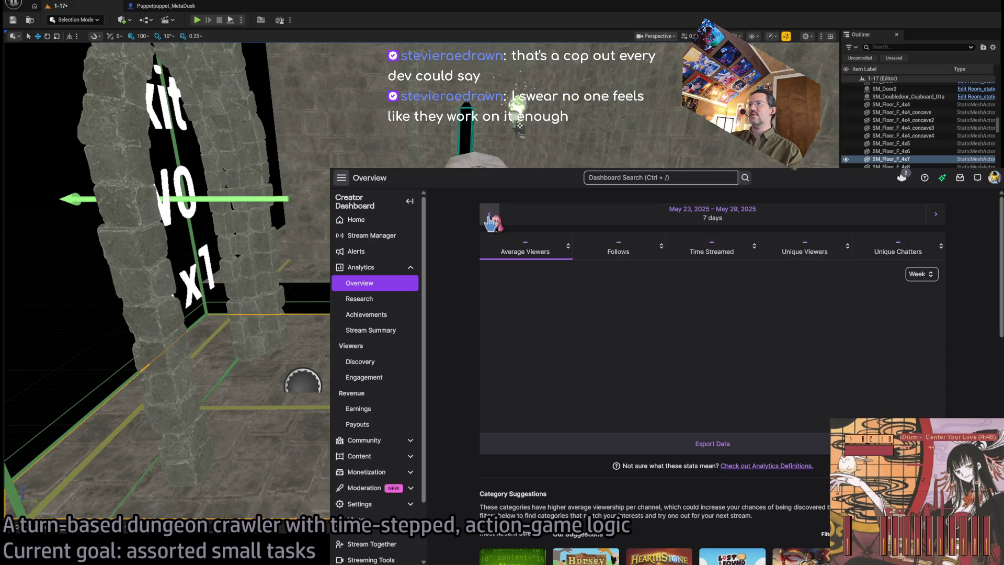
left_click(490, 218)
left_click(489, 218)
left_click(490, 218)
left_click(490, 219)
left_click(490, 218)
left_click(490, 219)
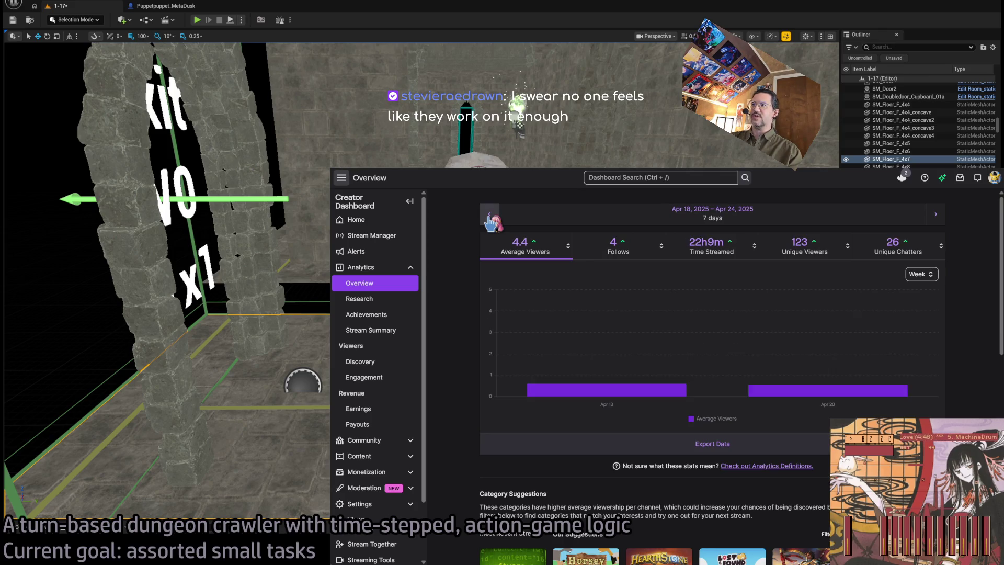
left_click(489, 218)
left_click(490, 219)
left_click(489, 219)
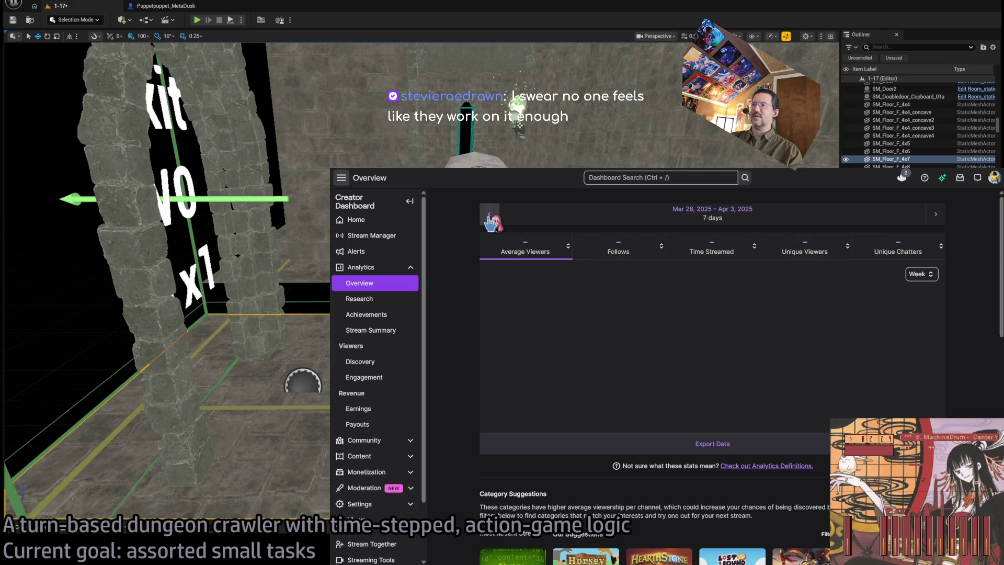
left_click(490, 219)
left_click(490, 219)
left_click(490, 219)
left_click(489, 218)
left_click(490, 218)
left_click(490, 219)
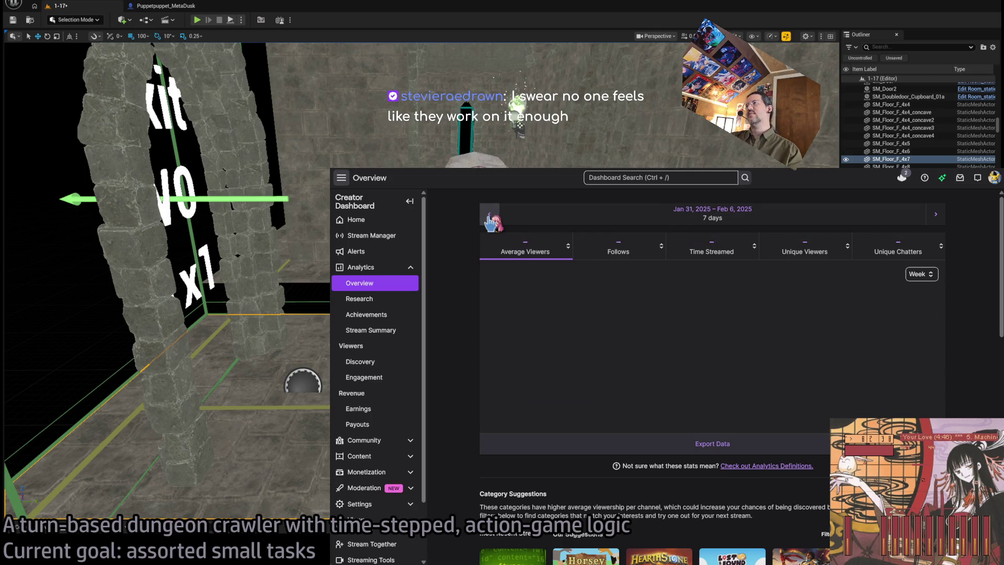
left_click(490, 218)
left_click(489, 219)
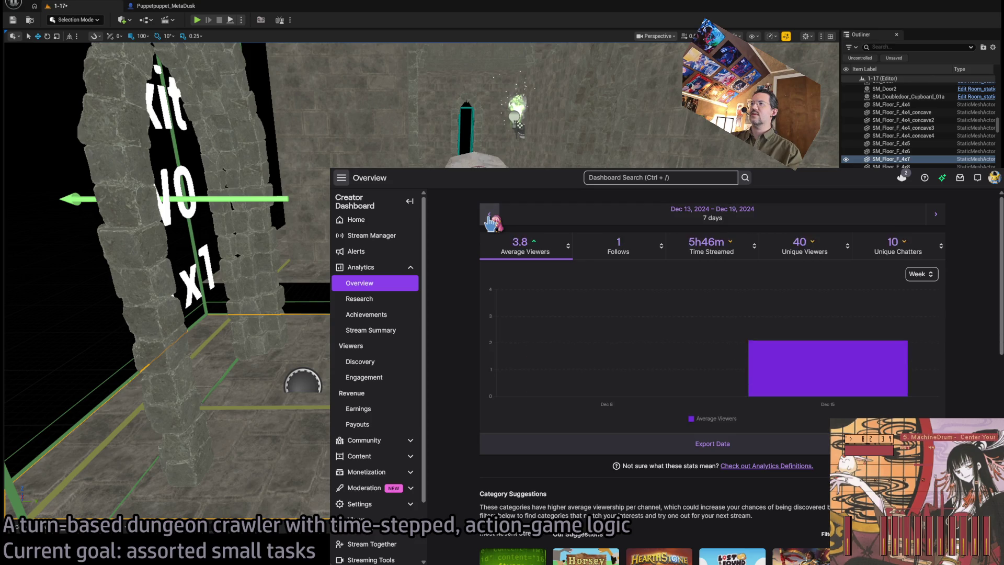
left_click(490, 218)
left_click(490, 219)
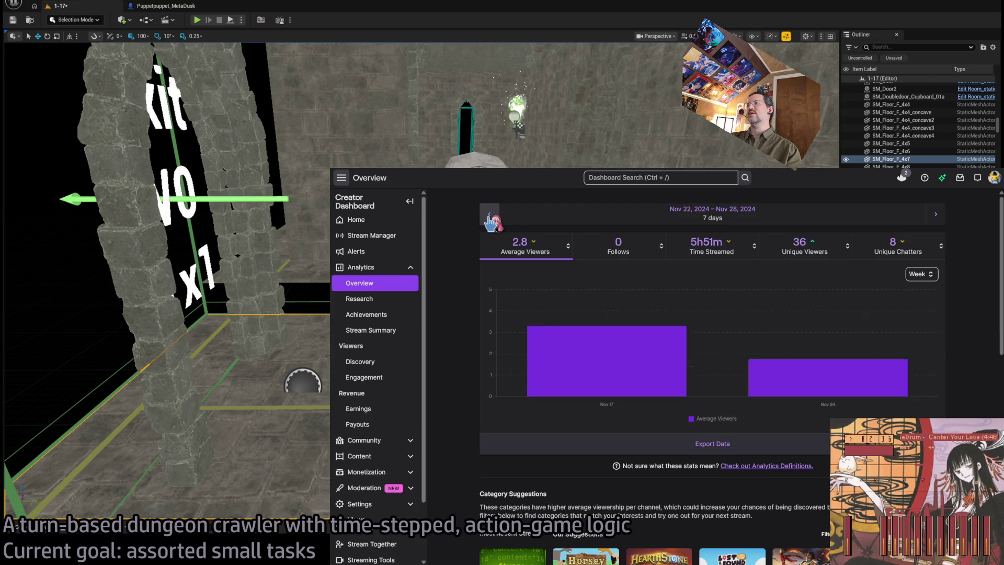
left_click(489, 219)
left_click(490, 219)
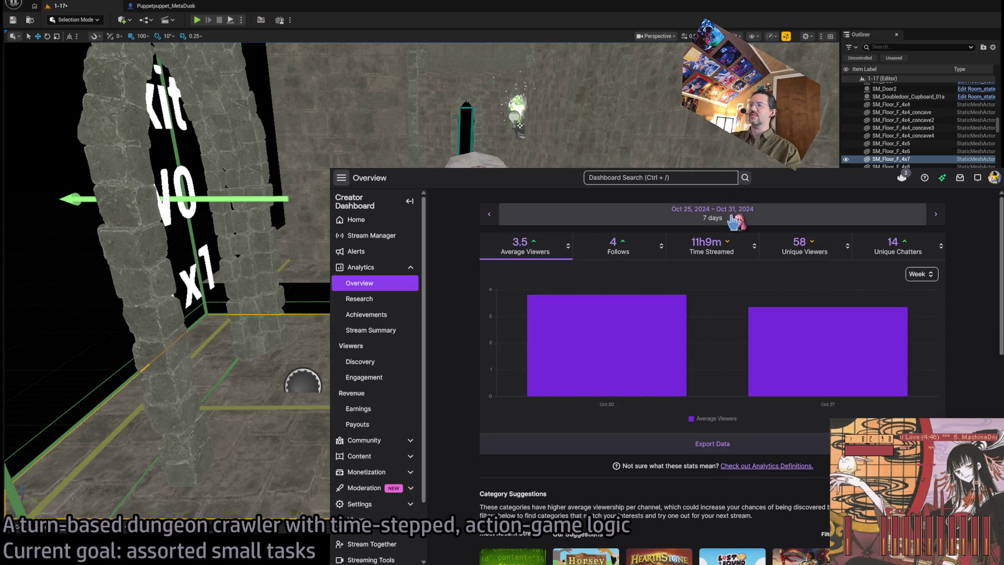
Step: Keep stepping the weekly stats back past Apr 5–11 to the empty Jan 26–Feb 1 week
left_click(487, 219)
left_click(488, 220)
left_click(487, 220)
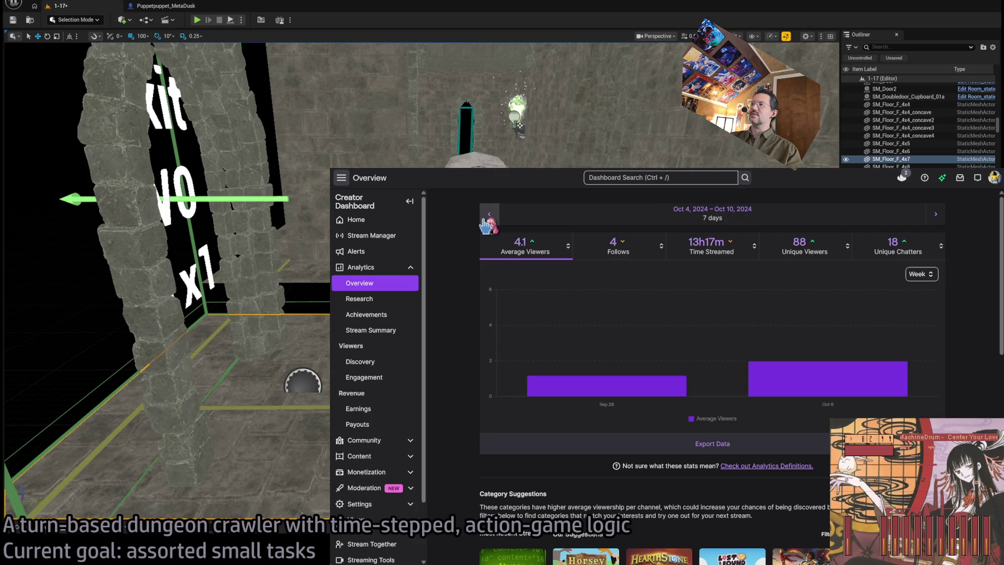
left_click(488, 219)
left_click(487, 220)
left_click(487, 220)
left_click(488, 220)
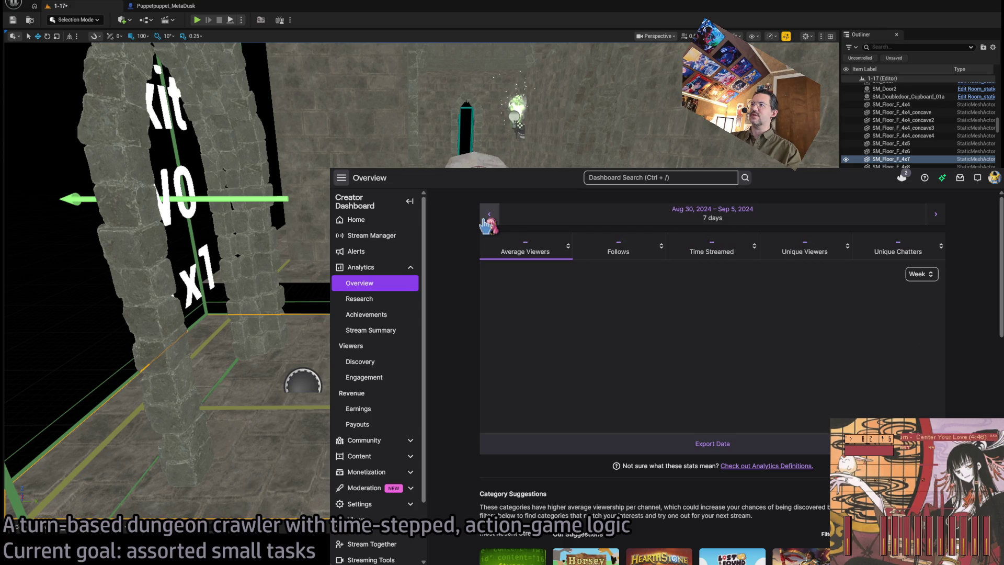
left_click(487, 219)
left_click(488, 219)
left_click(487, 220)
left_click(487, 219)
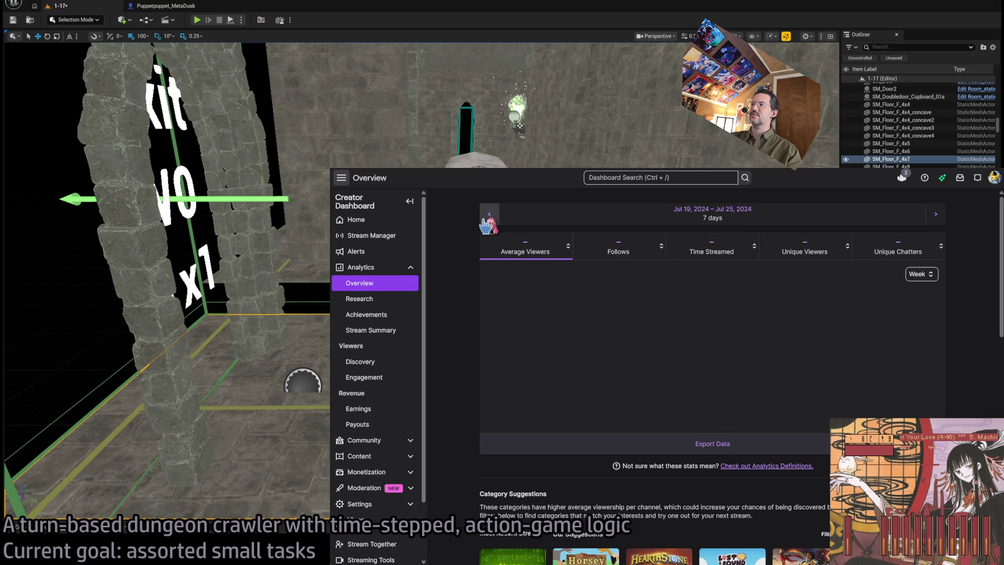
left_click(487, 220)
left_click(487, 220)
left_click(487, 220)
left_click(487, 220)
left_click(487, 220)
left_click(488, 220)
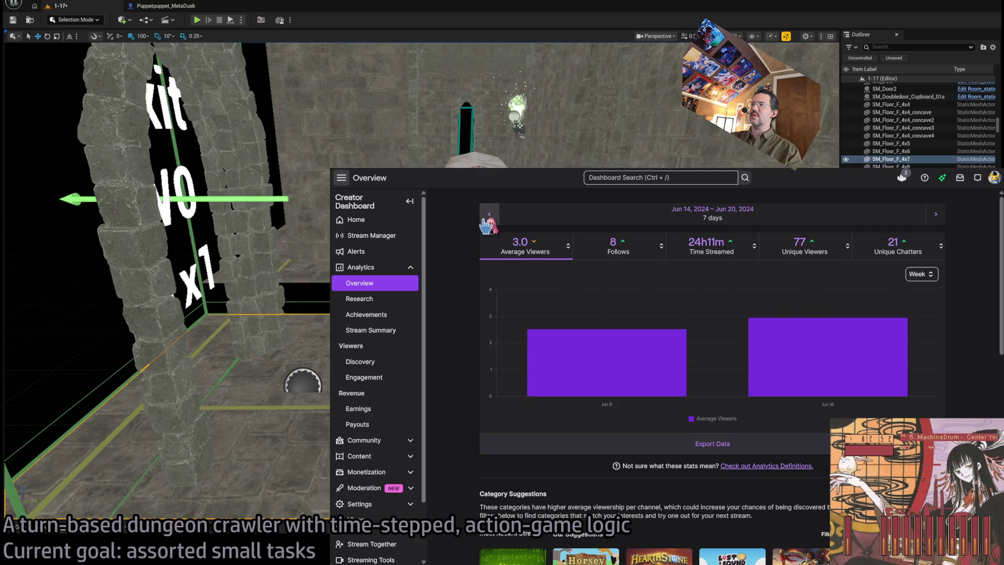
left_click(487, 220)
left_click(487, 220)
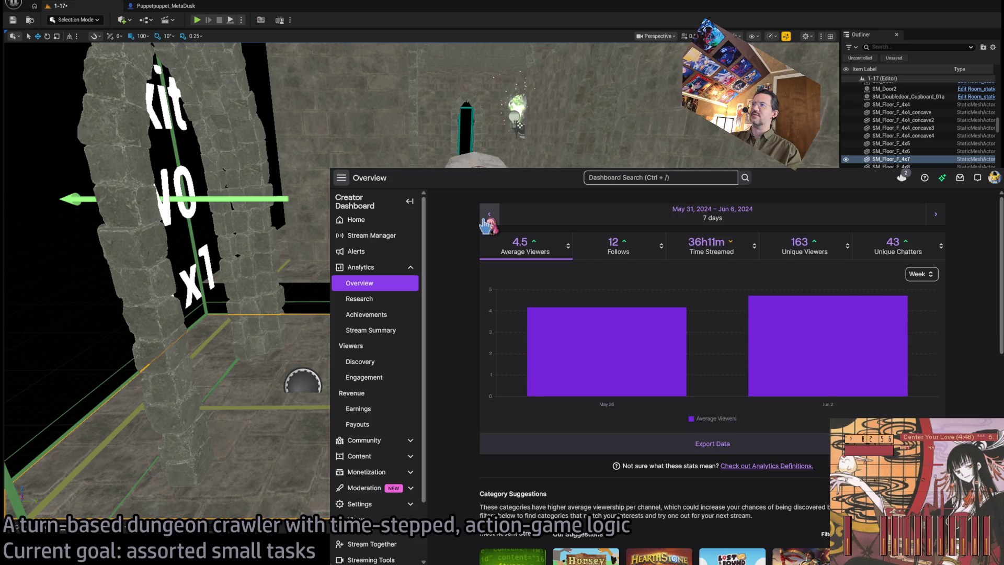
left_click(487, 220)
left_click(487, 220)
left_click(487, 220)
left_click(487, 219)
left_click(488, 220)
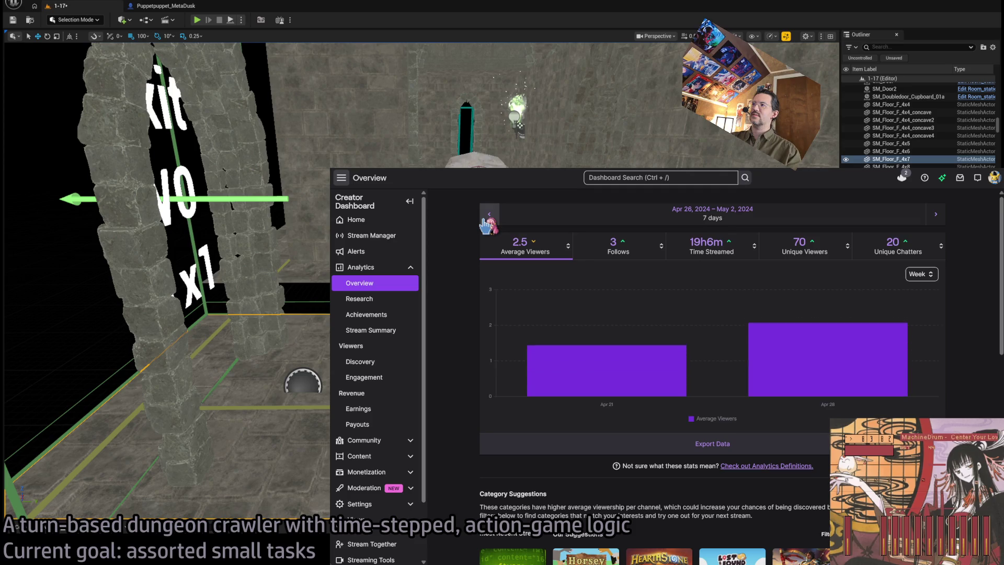
left_click(488, 220)
left_click(489, 220)
left_click(488, 219)
left_click(489, 220)
left_click(488, 220)
left_click(488, 219)
left_click(488, 219)
left_click(488, 219)
left_click(488, 219)
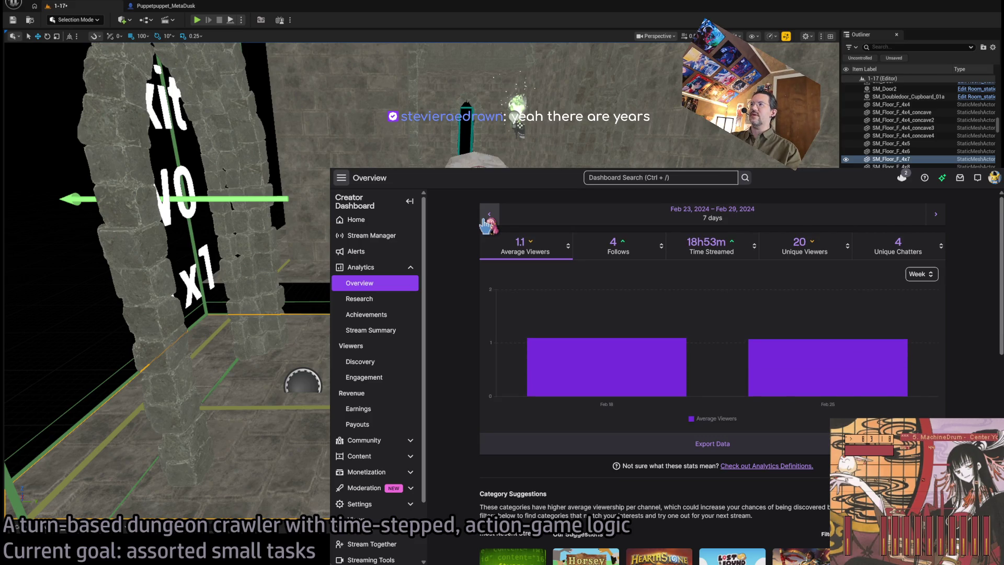
left_click(488, 219)
left_click(488, 220)
left_click(488, 220)
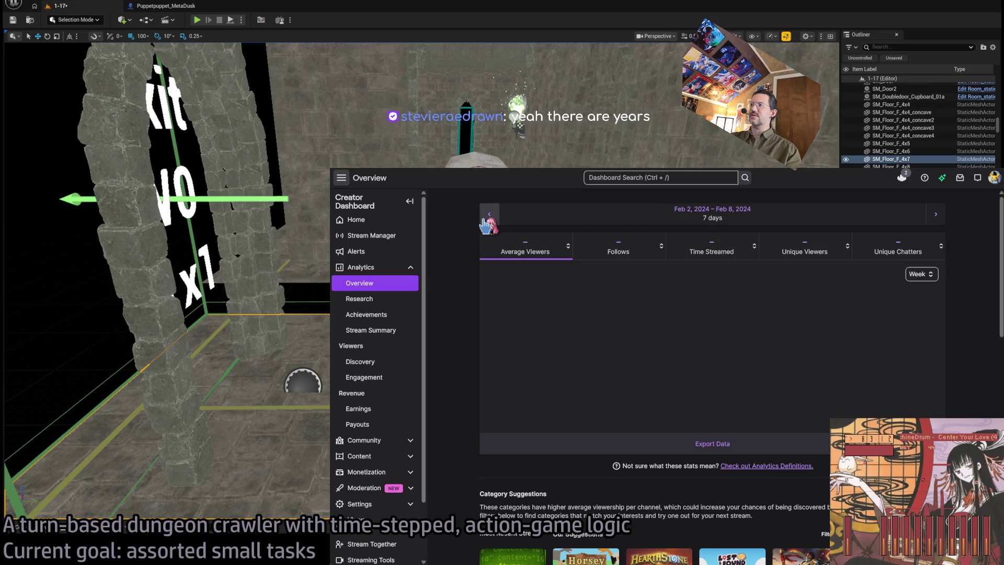
left_click(488, 220)
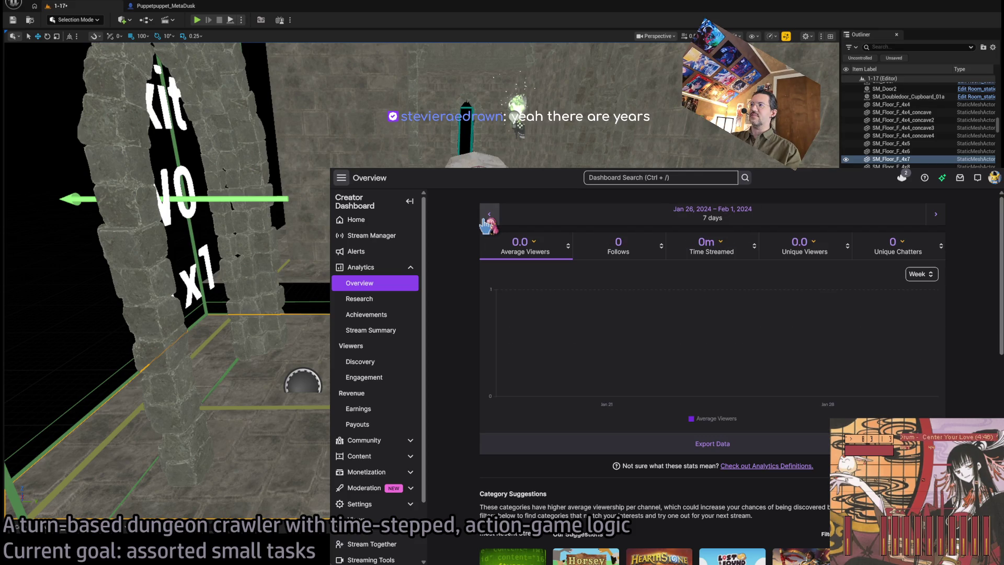
Step: Step the stats forward week by week to Apr 5–11, 2024, then return to Unreal
left_click(936, 215)
left_click(935, 215)
left_click(936, 216)
left_click(936, 215)
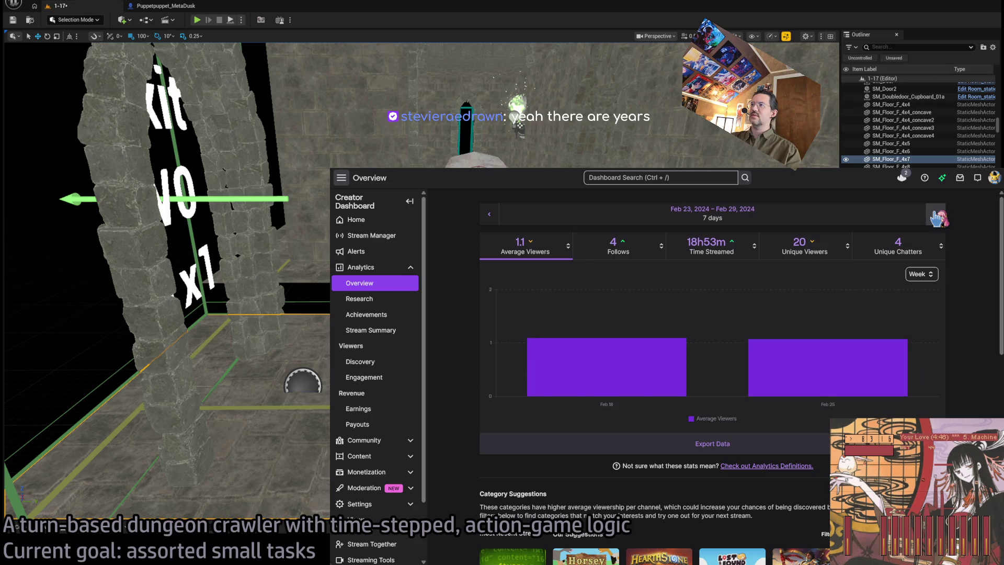
left_click(936, 215)
left_click(935, 216)
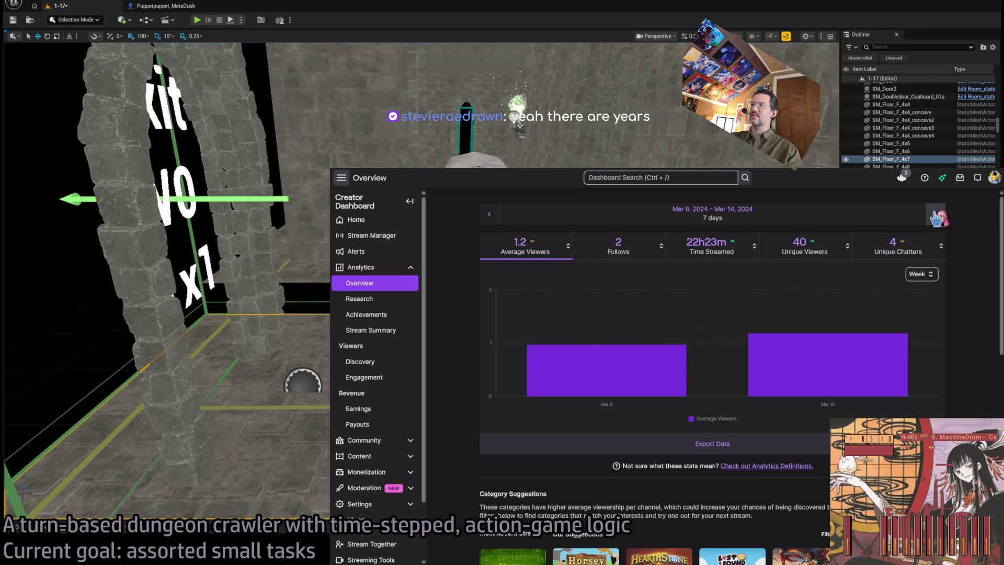
left_click(936, 216)
left_click(935, 215)
left_click(935, 216)
left_click(935, 215)
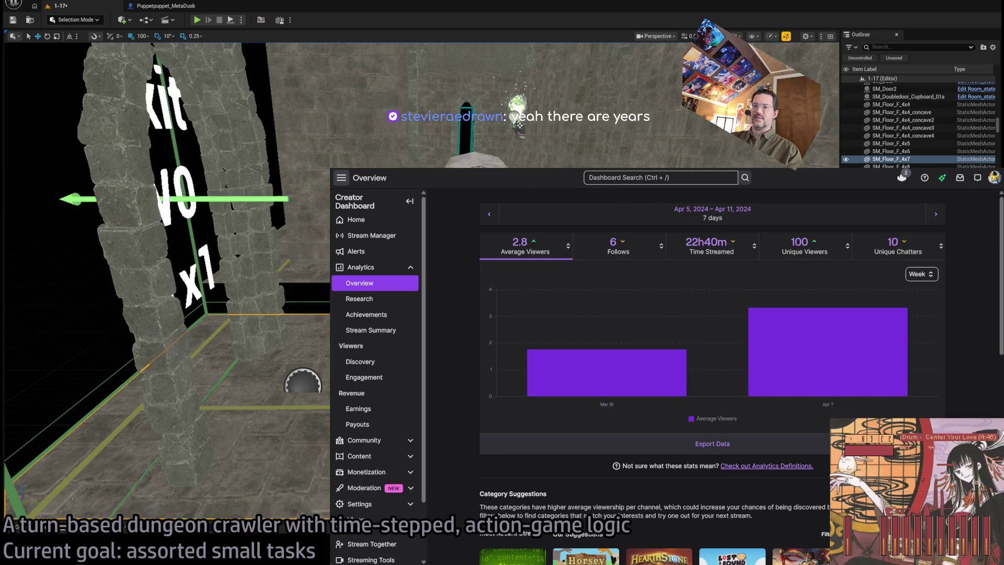
key("alt+Tab")
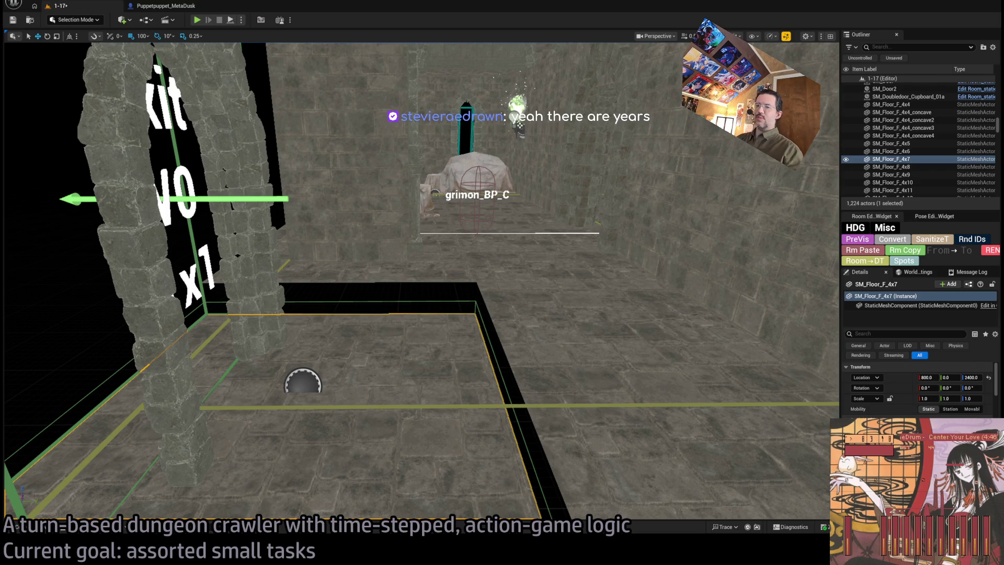
key("alt+Tab")
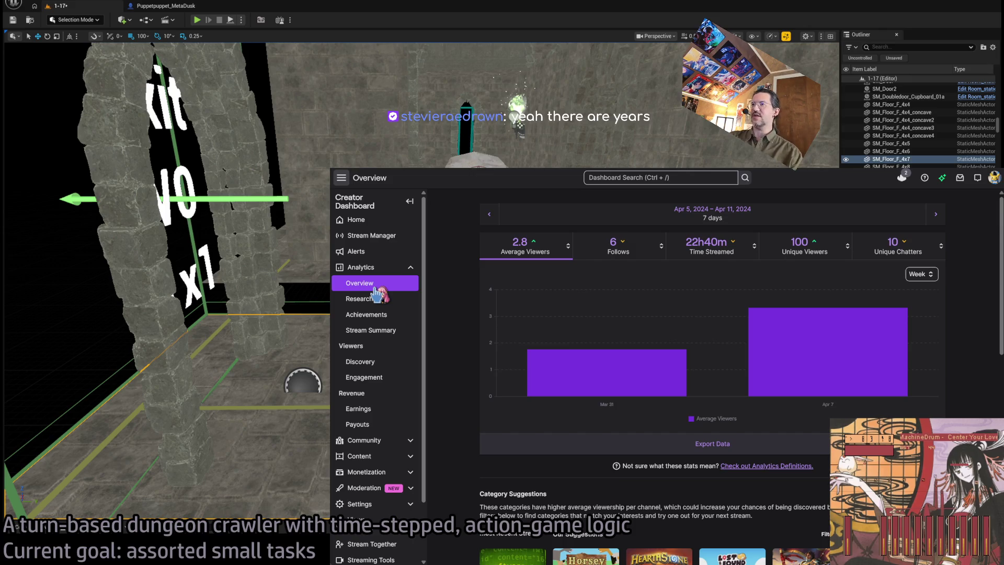
Step: Look through the Stream Summary and Achievements pages, then open Research analytics
left_click(403, 335)
left_click(405, 316)
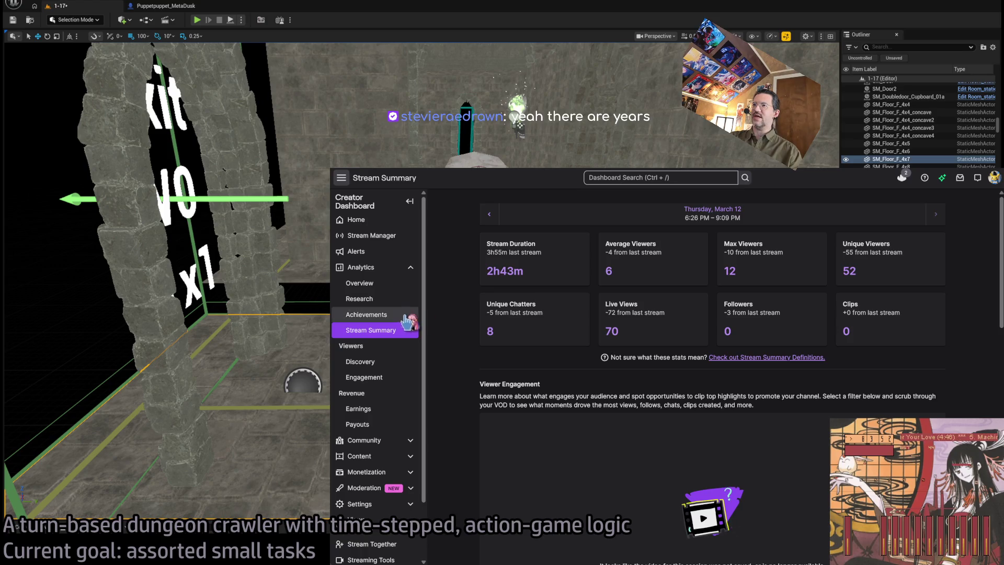
left_click(382, 331)
left_click(391, 302)
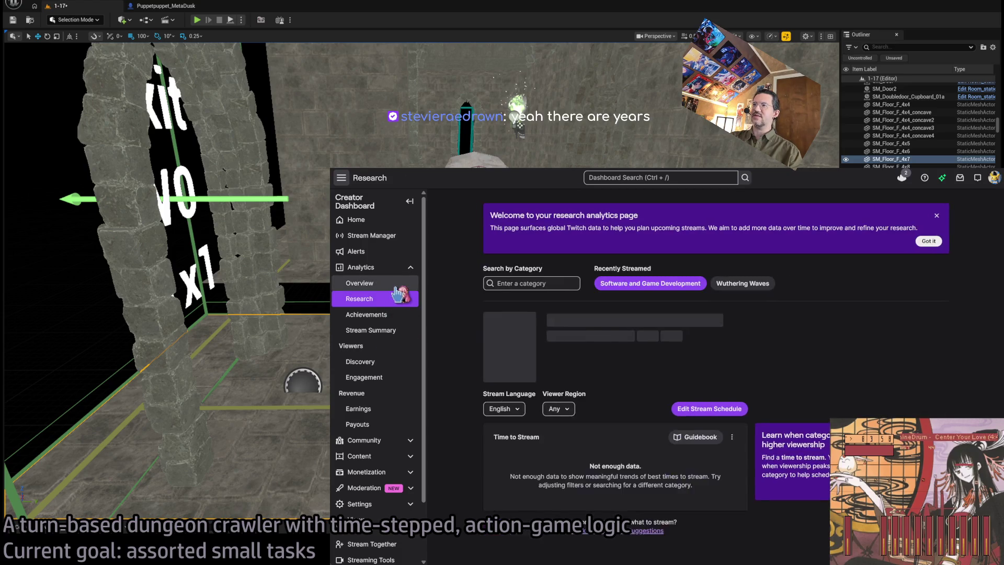
left_click(361, 282)
left_click(360, 299)
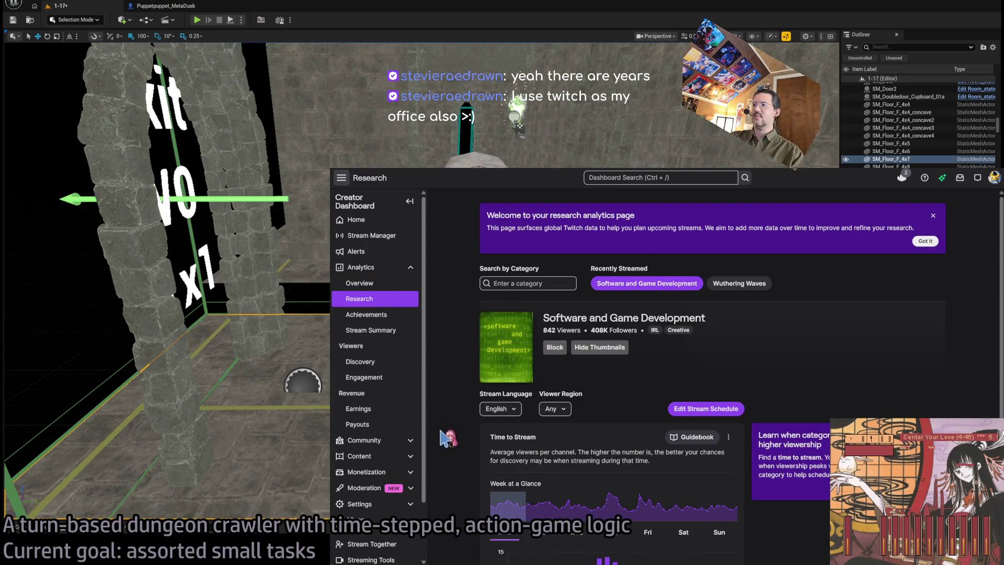
Step: Check Thursday's best streaming times in Week at a Glance, then go back to the analytics Overview
scroll(449, 442, "down", 3)
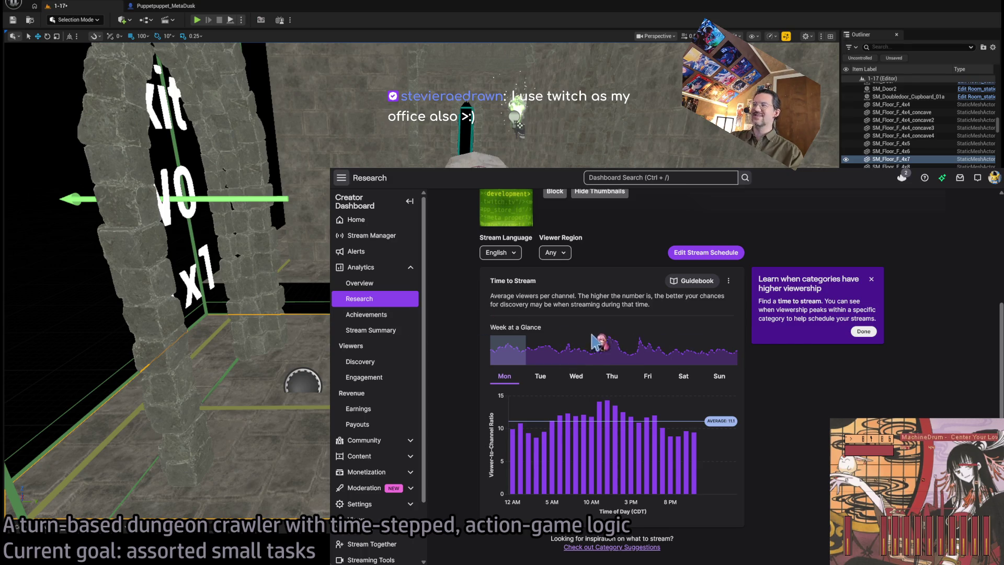
left_click(612, 350)
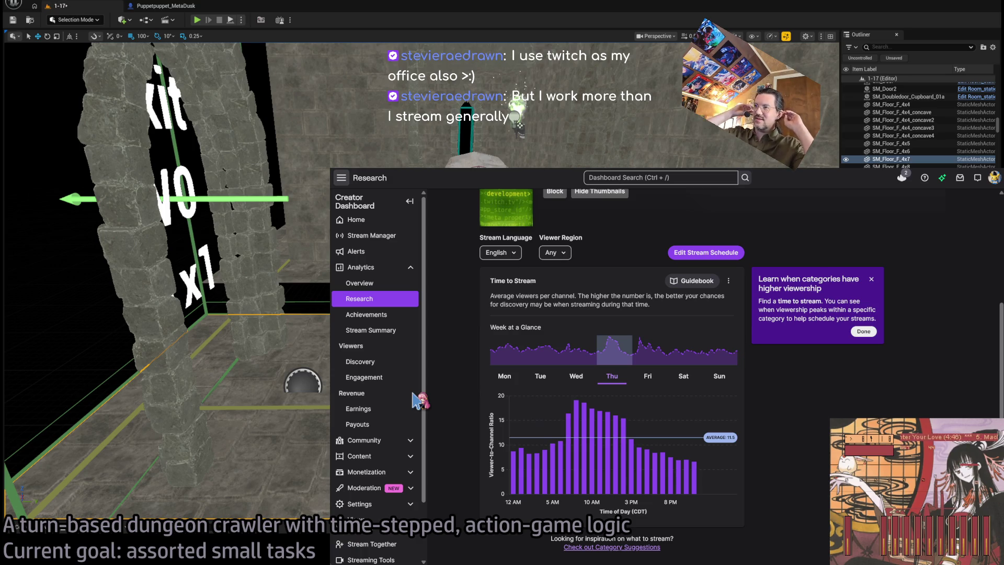
scroll(475, 400, "up", 3)
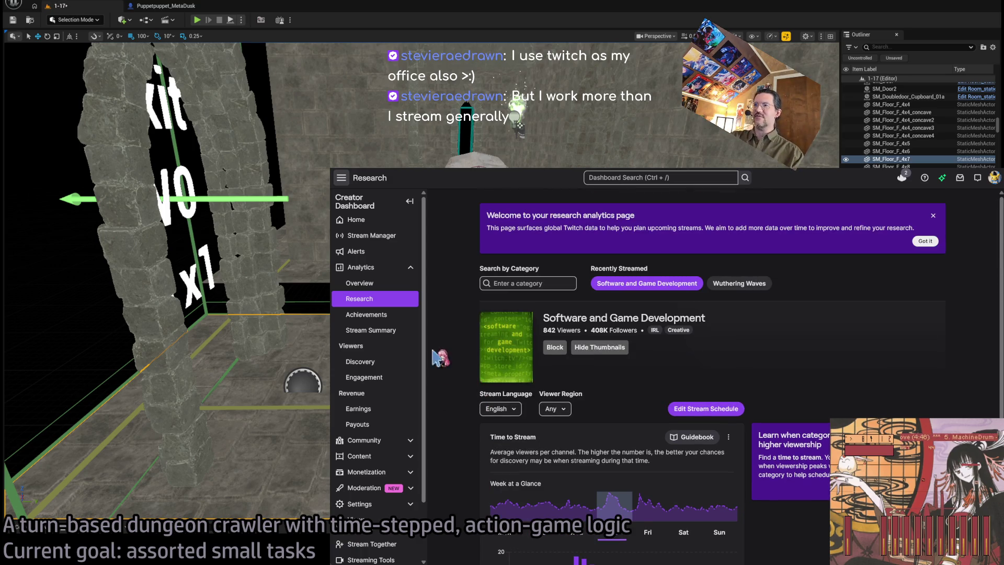
left_click(399, 284)
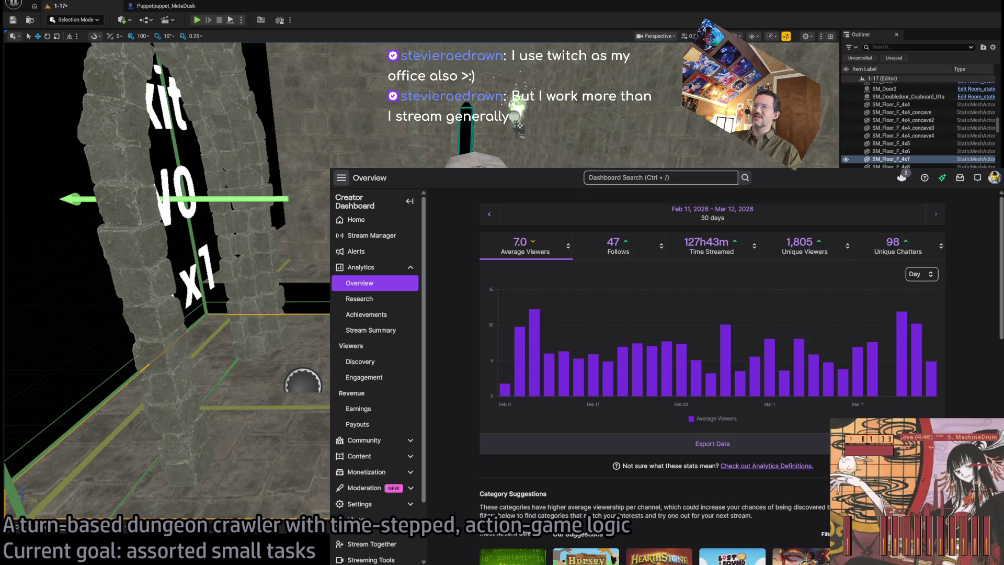
Step: Set the analytics range to Dec 13, 2025 – Jan 11, 2026, then go to the Following channels list
key("alt+Tab")
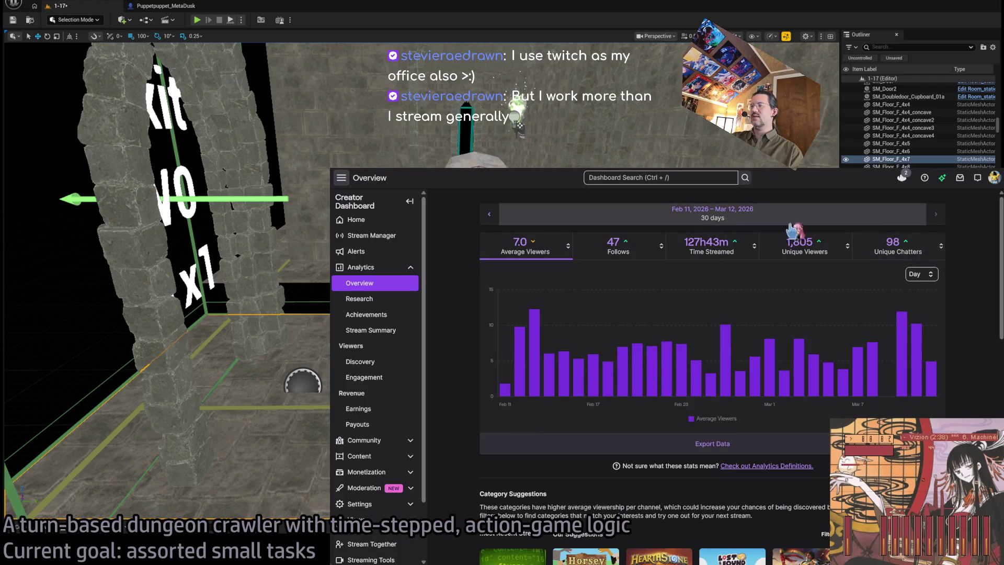
left_click(487, 215)
left_click(487, 215)
left_click(487, 215)
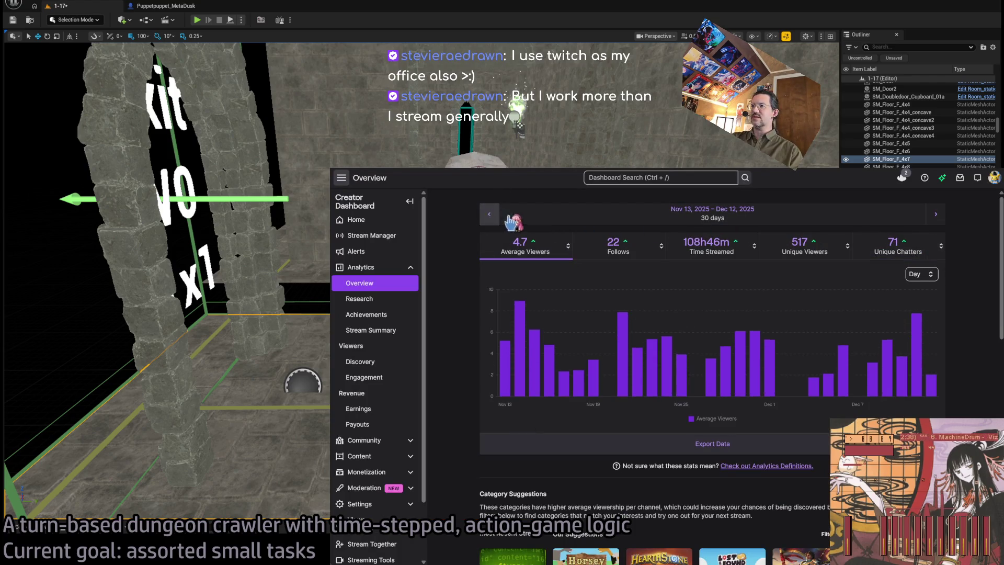
left_click(936, 215)
left_click(935, 216)
left_click(936, 215)
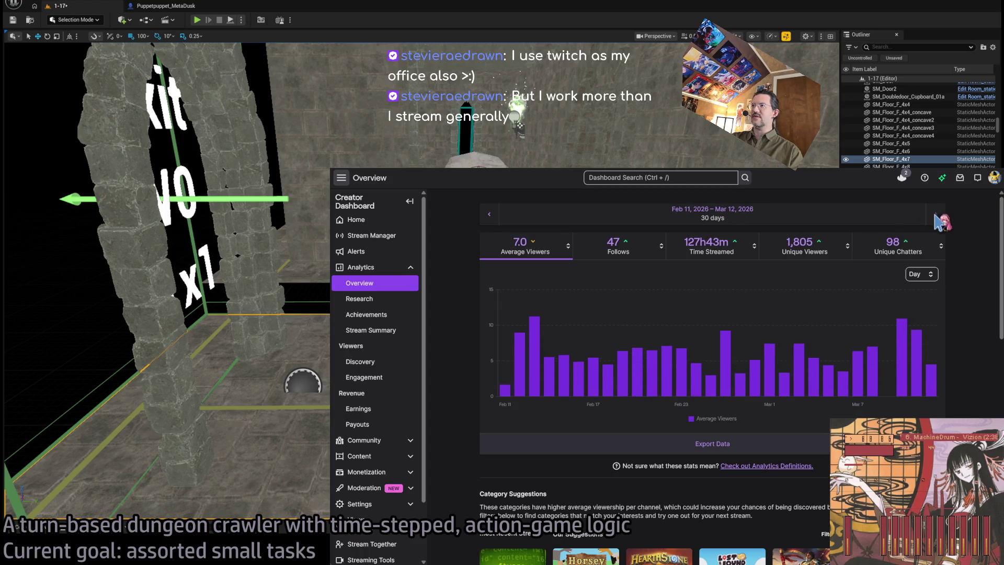
left_click(489, 214)
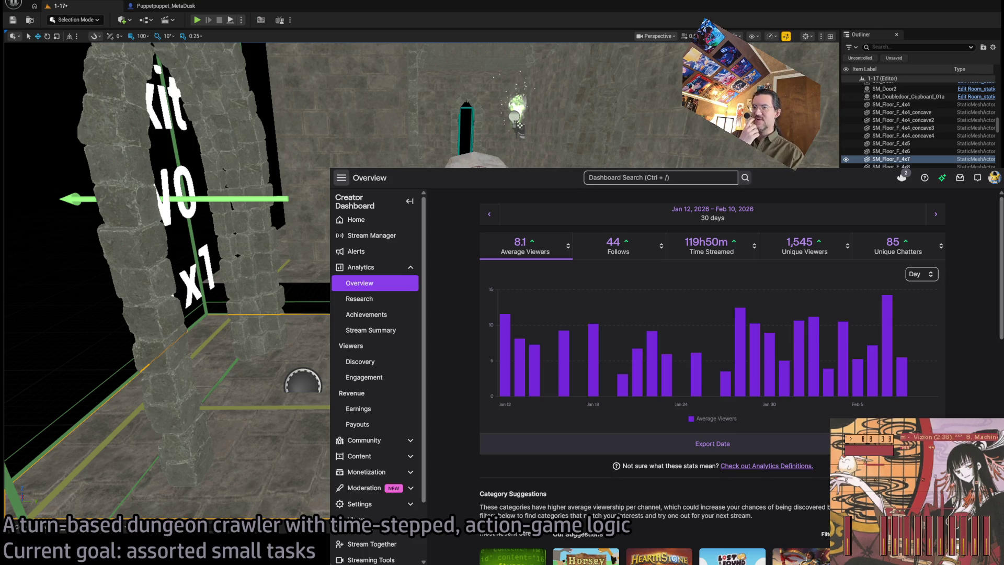
left_click(489, 214)
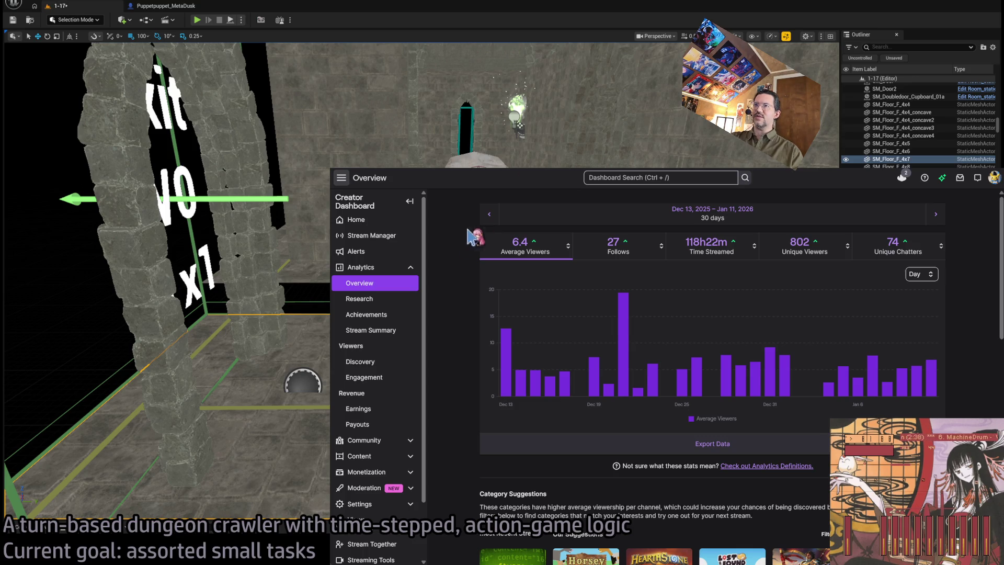
left_click(417, 174)
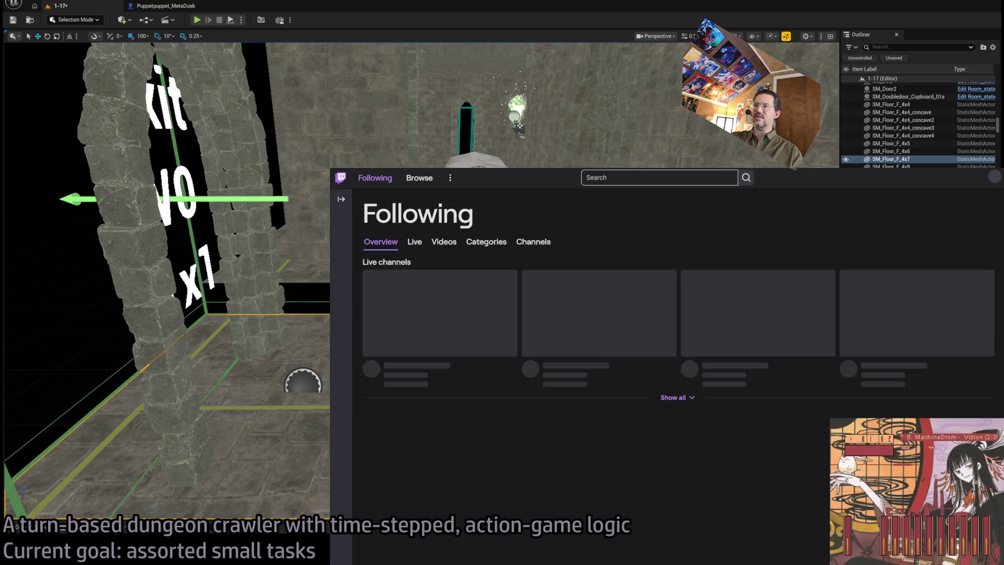
Step: Watch a followed Sonic speedrun stream briefly, close its mini-player and switch back to Unreal
scroll(603, 296, "down", 2)
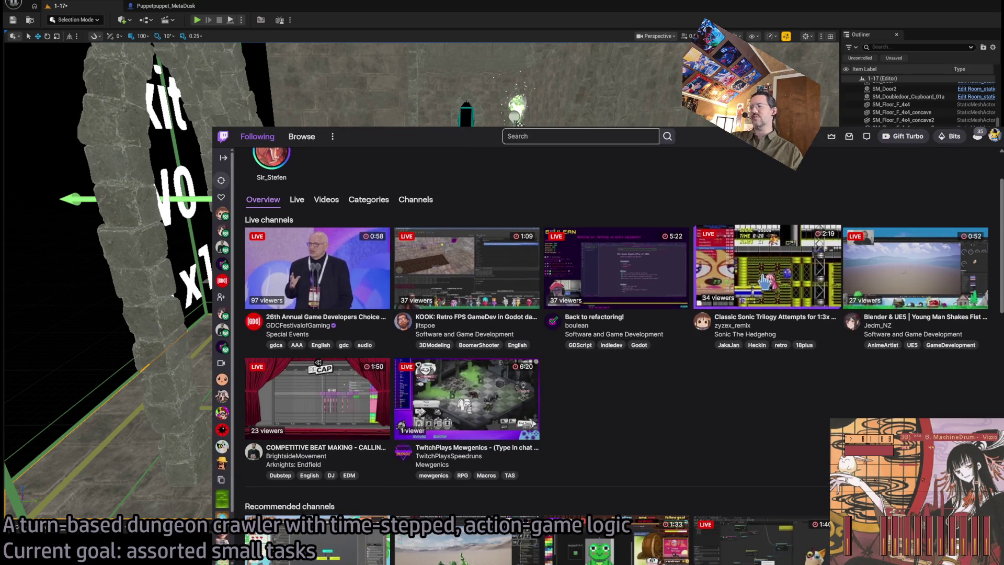
left_click(763, 266)
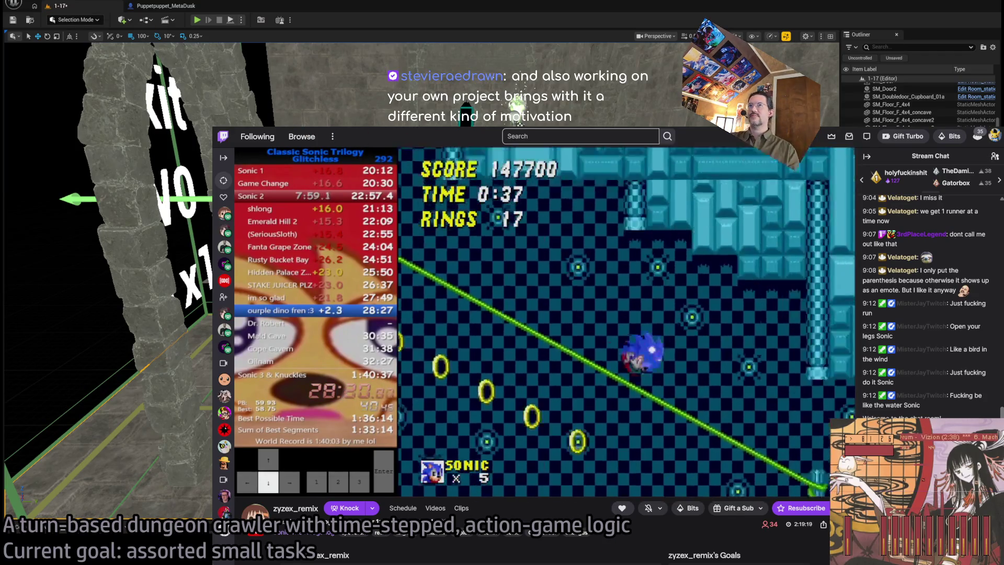
key("alt+Left")
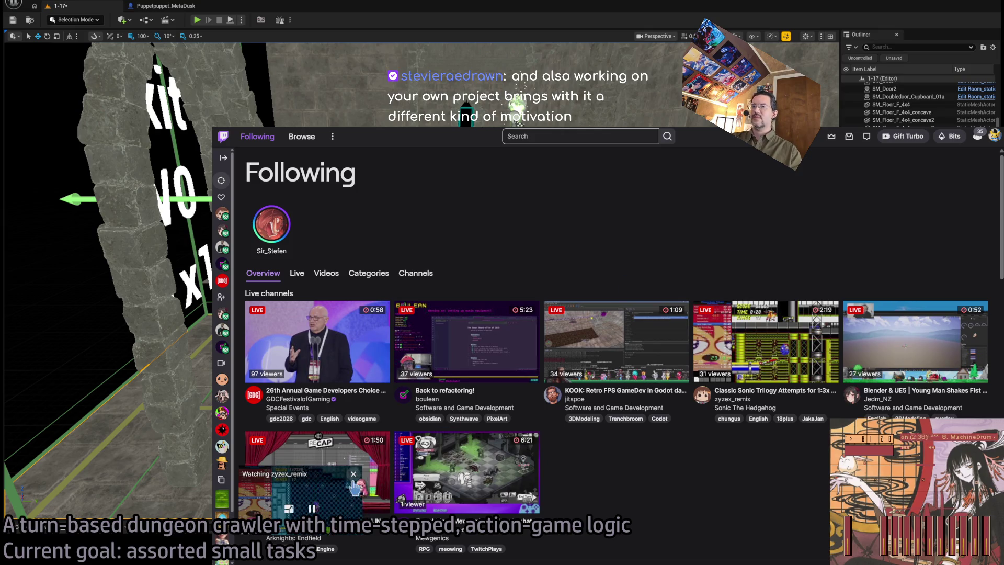
left_click(353, 474)
key("alt+Tab")
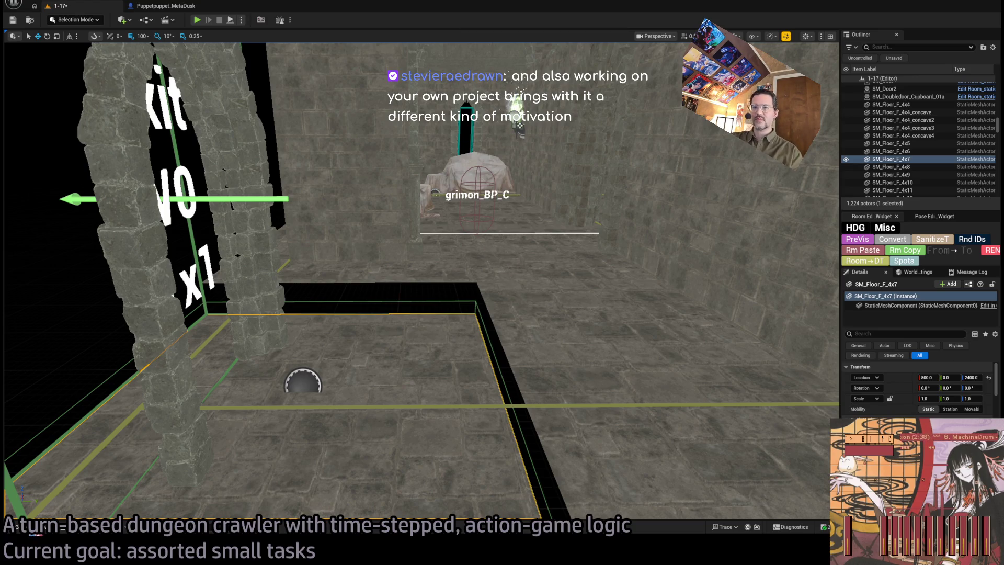
Step: Browse the Content Drawer's STRUCTURE folders to the STAIRS meshes
left_click(17, 526)
left_click(55, 408)
left_click(55, 414)
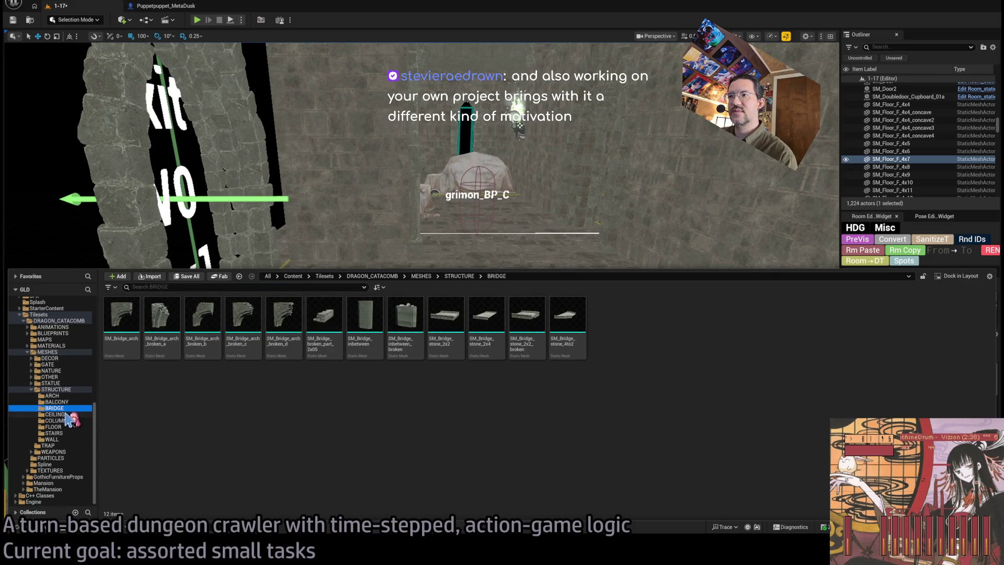
left_click(57, 420)
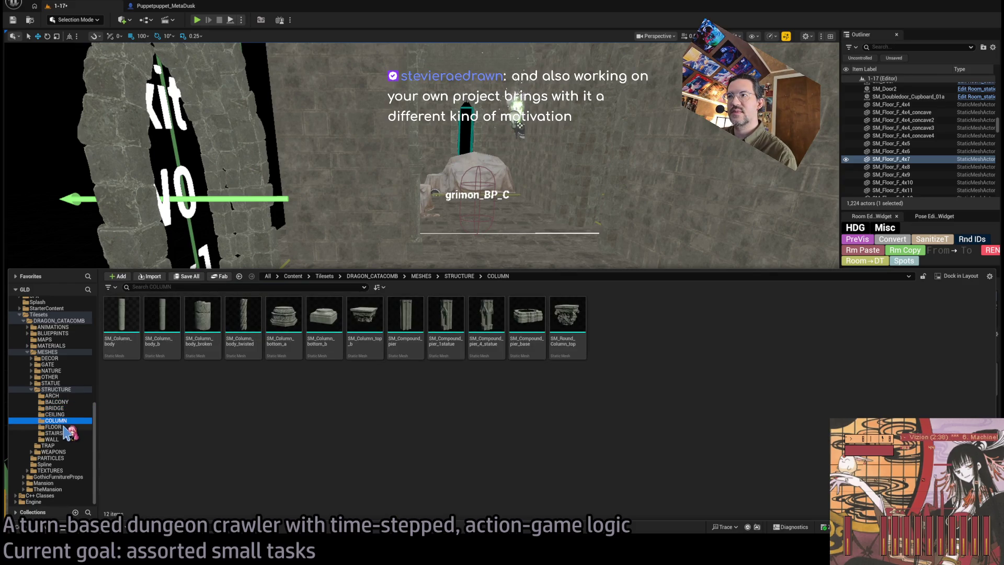
left_click(63, 426)
left_click(58, 433)
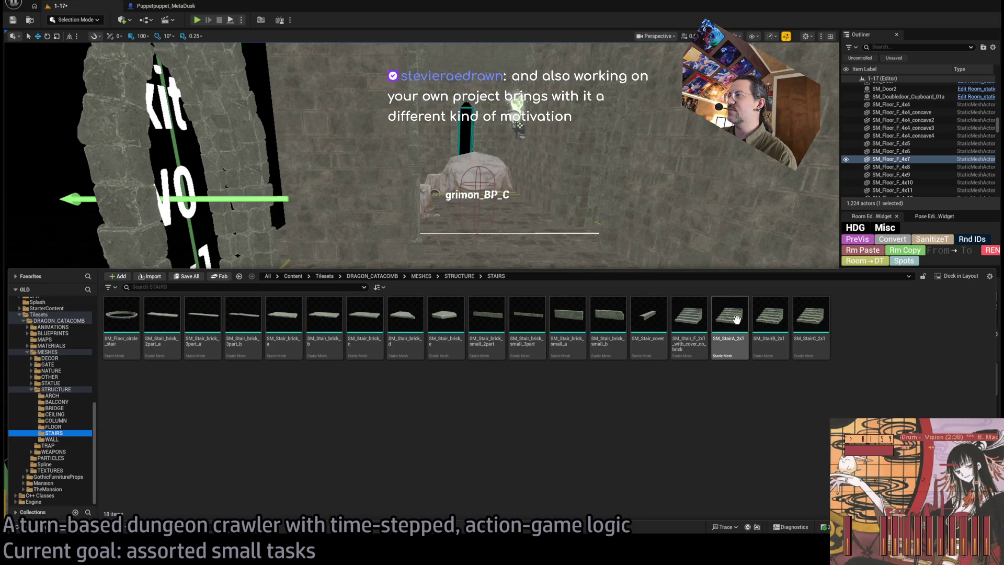
Step: Trial-place and delete a covered 2x1 stair, SM_StairA_2x1 and SM_StairB_2x1
mouse_move(695, 343)
left_mouse_down()
mouse_move(455, 410)
mouse_move(432, 396)
mouse_move(457, 380)
left_mouse_up()
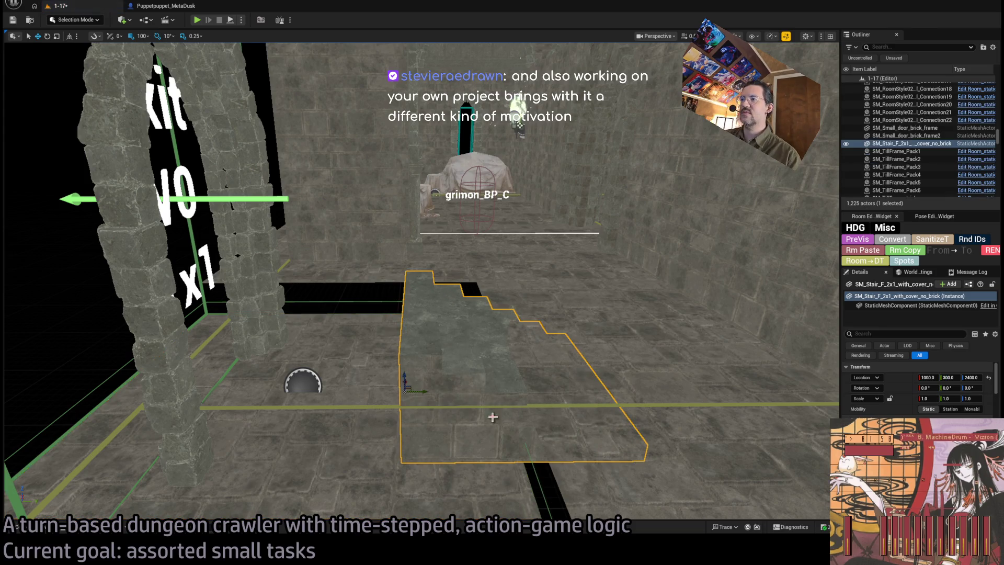
key("Delete")
left_click(33, 529)
left_click(729, 321)
mouse_move(504, 232)
left_mouse_down()
mouse_move(464, 408)
mouse_move(437, 390)
left_mouse_up()
key("Delete")
left_click(43, 529)
left_click(769, 321)
mouse_move(774, 324)
left_mouse_down()
mouse_move(500, 286)
mouse_move(448, 351)
mouse_move(398, 340)
mouse_move(406, 351)
left_mouse_up()
key("Delete")
left_click(43, 529)
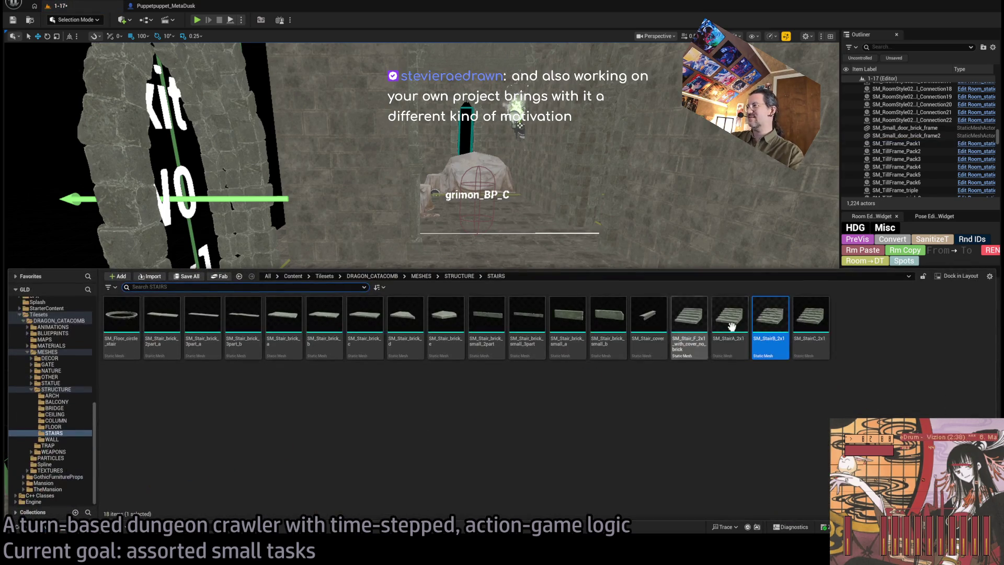
Step: Place SM_StairC_2x1 in the room at 1100, 400, 2400, rotated 180°
left_click(810, 335)
mouse_move(453, 342)
left_mouse_down()
mouse_move(491, 301)
mouse_move(455, 341)
mouse_move(512, 352)
left_mouse_up()
mouse_move(449, 366)
left_mouse_down()
mouse_move(449, 345)
mouse_move(418, 335)
mouse_move(556, 336)
mouse_move(399, 377)
mouse_move(413, 368)
mouse_move(545, 390)
mouse_move(631, 57)
mouse_move(594, 399)
left_mouse_up()
key("e")
key("w")
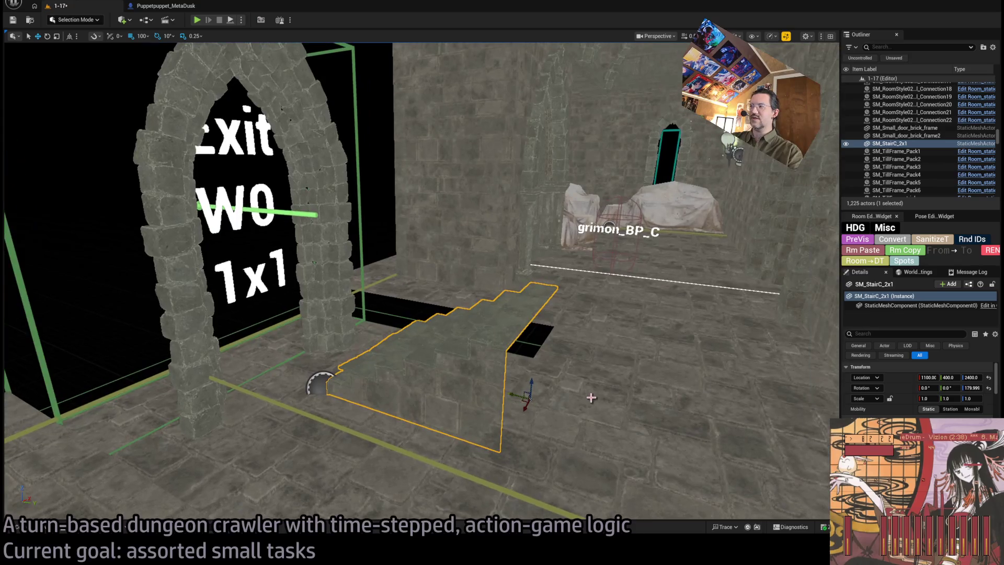
Step: Set grid snap to 50 and lower the stair piece one step to Z 2350
left_click_drag(813, 346, 823, 134)
left_click_drag(649, 320, 650, 320)
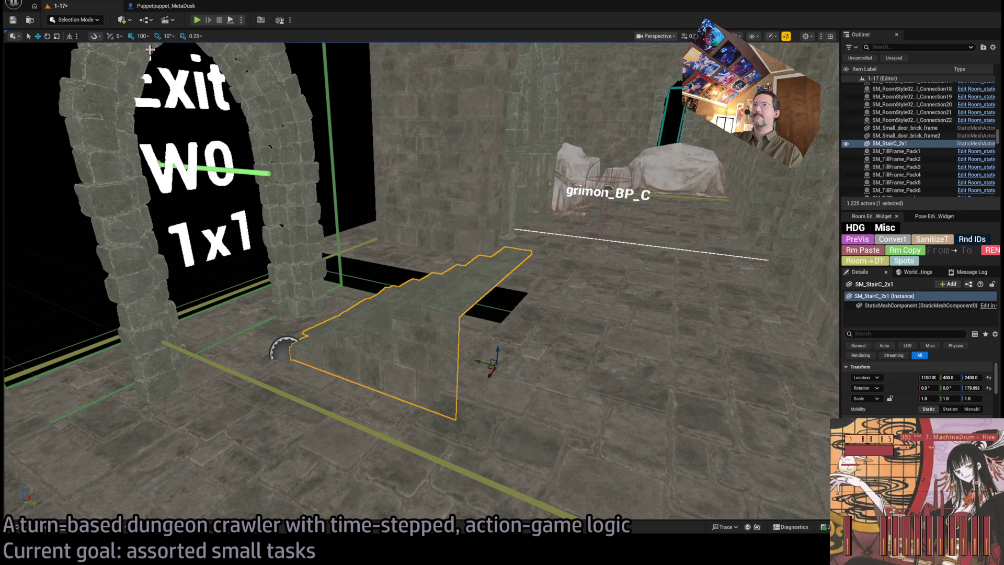
key("bracketleft")
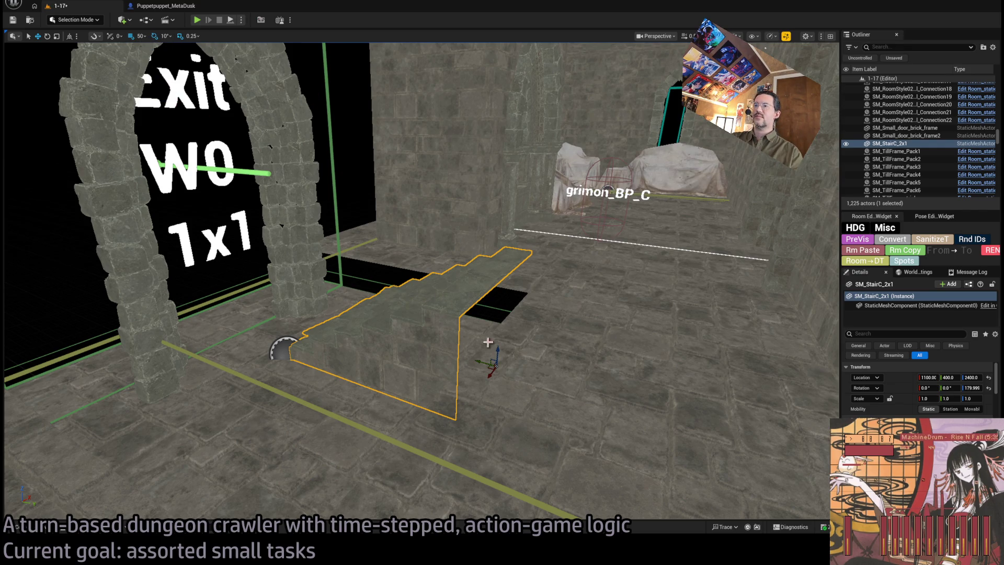
left_click_drag(492, 366, 492, 386)
Step: Frame an oblique view of the stairs facing the Exit W0 1x1 archway
left_click_drag(528, 328, 529, 277)
left_click_drag(361, 334, 347, 292)
mouse_move(358, 302)
left_mouse_down()
mouse_move(497, 385)
mouse_move(538, 428)
mouse_move(513, 440)
left_mouse_up()
left_click_drag(421, 281, 421, 281)
Step: Browse the Content Drawer's structure categories to the WALL meshes
left_click(39, 529)
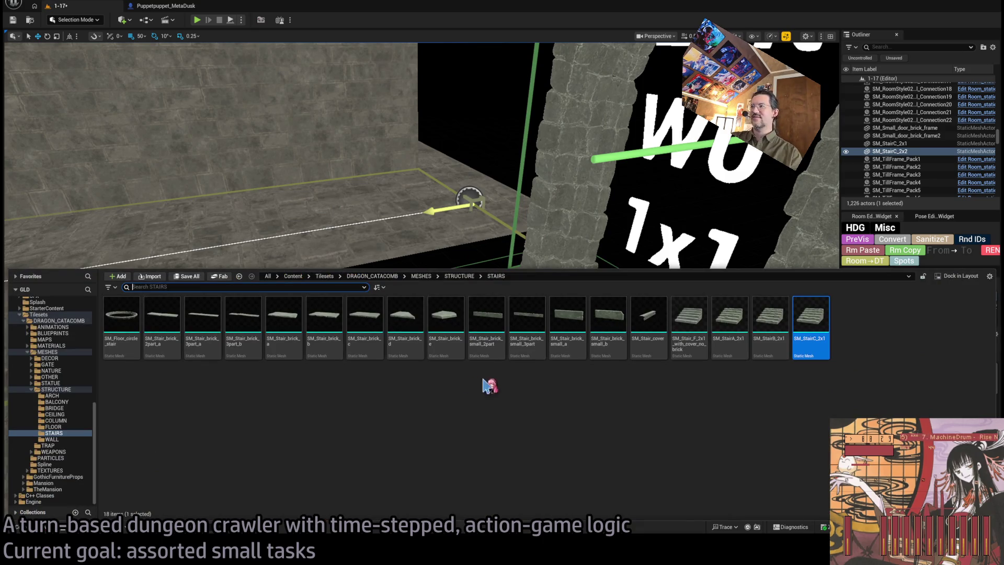
left_click(61, 427)
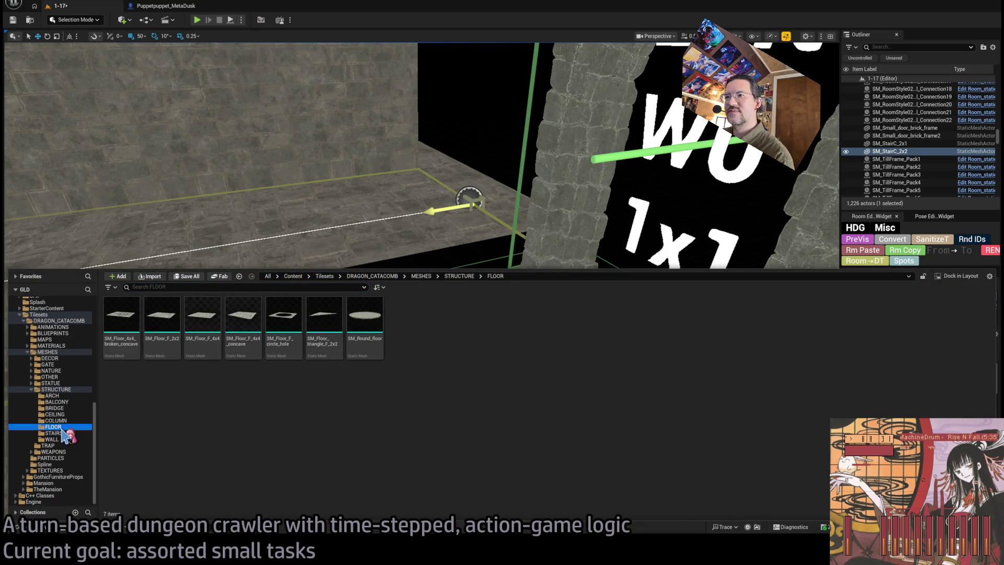
left_click(57, 420)
left_click(60, 414)
left_click(66, 408)
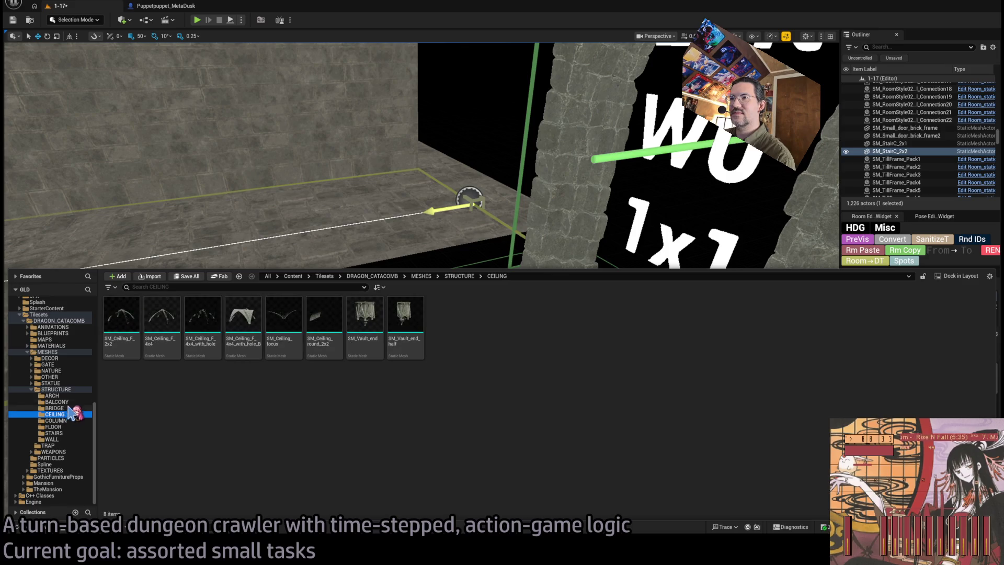
left_click(72, 402)
left_click(68, 407)
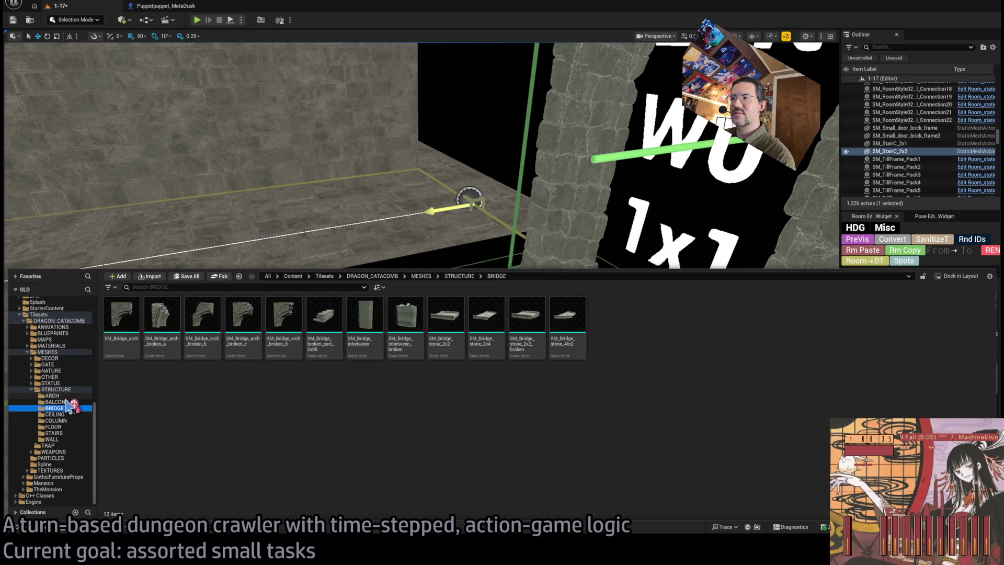
left_click(67, 397)
left_click(68, 439)
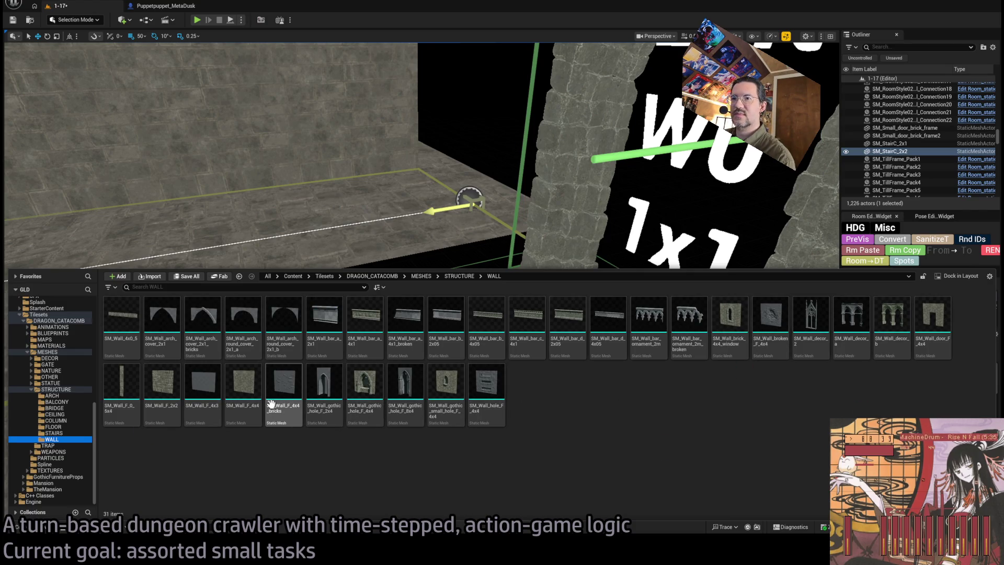
Step: Drop an SM_Wall_F_2x2 panel into the level and turn it 90° on Z
mouse_move(162, 389)
left_mouse_down()
mouse_move(437, 318)
mouse_move(358, 280)
mouse_move(430, 298)
mouse_move(430, 287)
mouse_move(468, 323)
mouse_move(314, 313)
mouse_move(272, 413)
left_mouse_up()
key("w")
mouse_move(430, 321)
left_mouse_down()
mouse_move(292, 404)
mouse_move(423, 376)
left_mouse_up()
Step: Select the two stair pieces and move the view across them
left_click(388, 297, "ctrl")
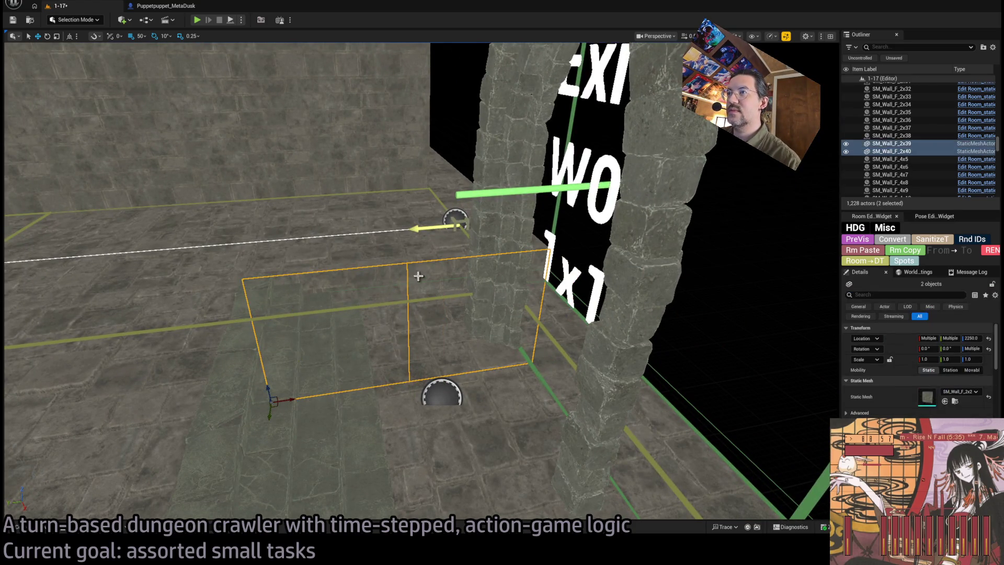
left_click(376, 337)
left_click(340, 433, "ctrl")
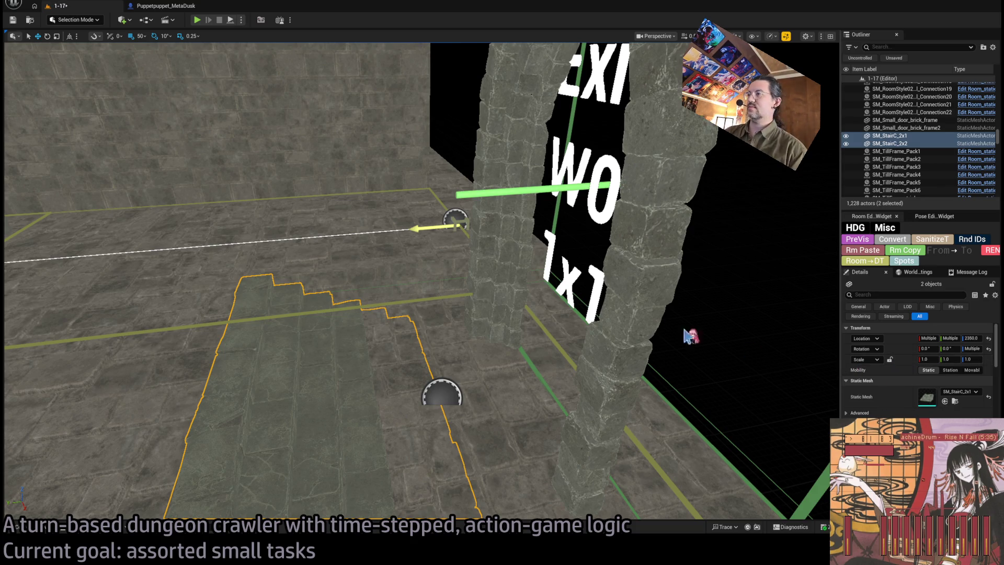
left_click_drag(418, 277, 418, 278)
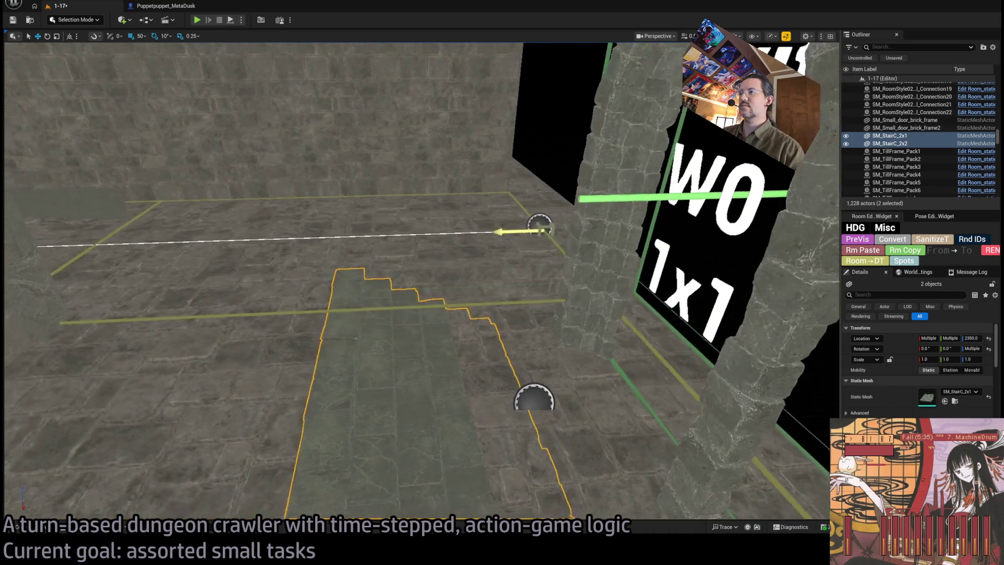
Step: Select wall panels SM_Wall_F_2x39 and 2x40, then the stone arch gate, framing each
left_click(537, 308, "ctrl")
key("f")
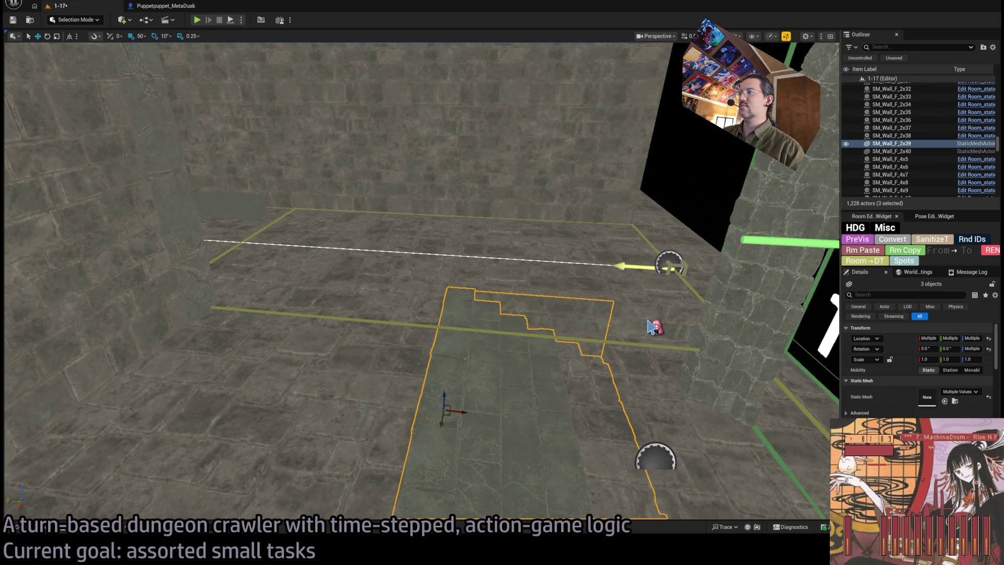
left_click(651, 327, "ctrl")
key("f")
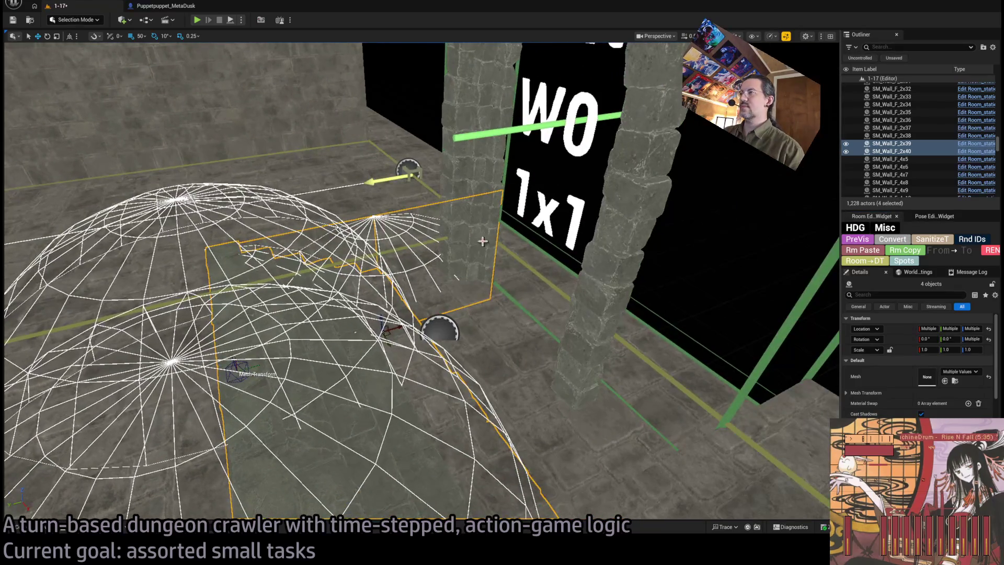
left_click(539, 293)
key("f")
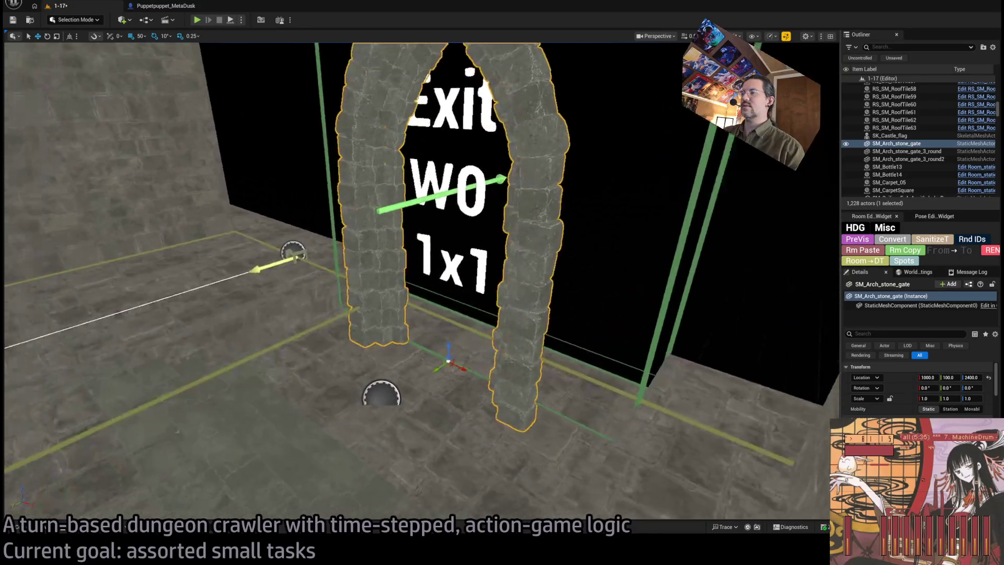
Step: Place an SM_Wall_arch_cover_2x1_bricks piece on top of the Exit arch gate
left_click(892, 239)
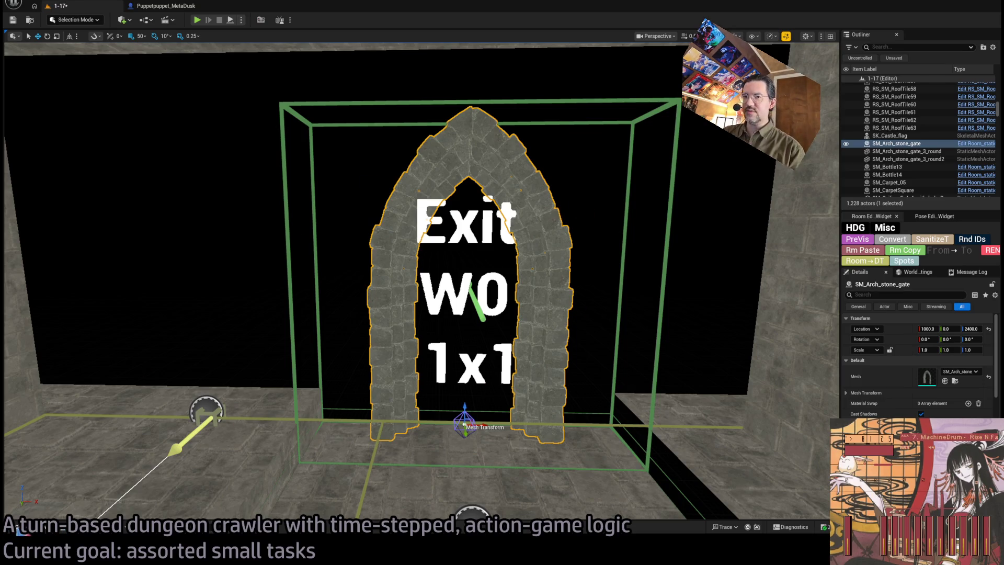
left_click(18, 528)
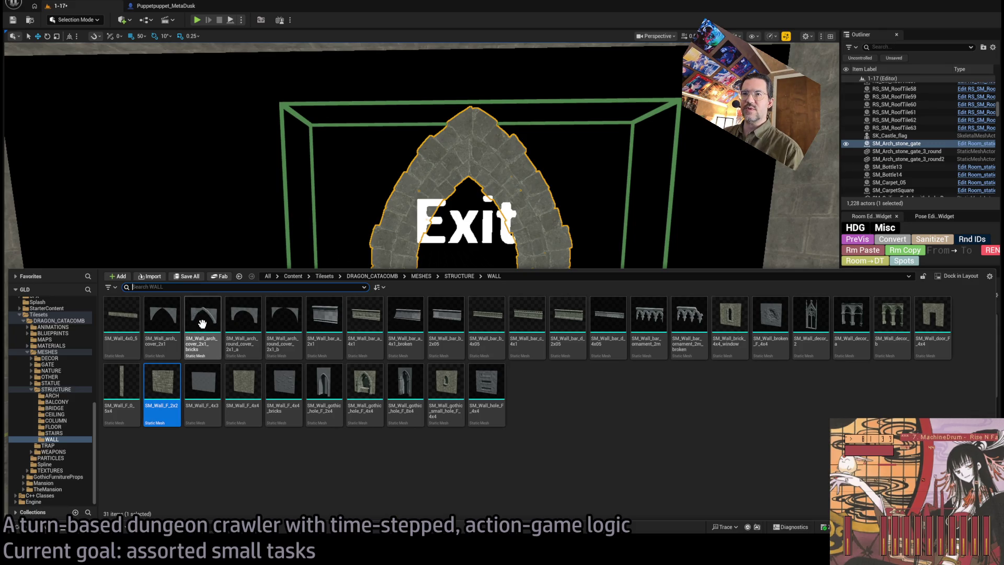
mouse_move(204, 331)
left_mouse_down()
mouse_move(459, 376)
mouse_move(471, 413)
mouse_move(500, 414)
mouse_move(453, 170)
left_mouse_up()
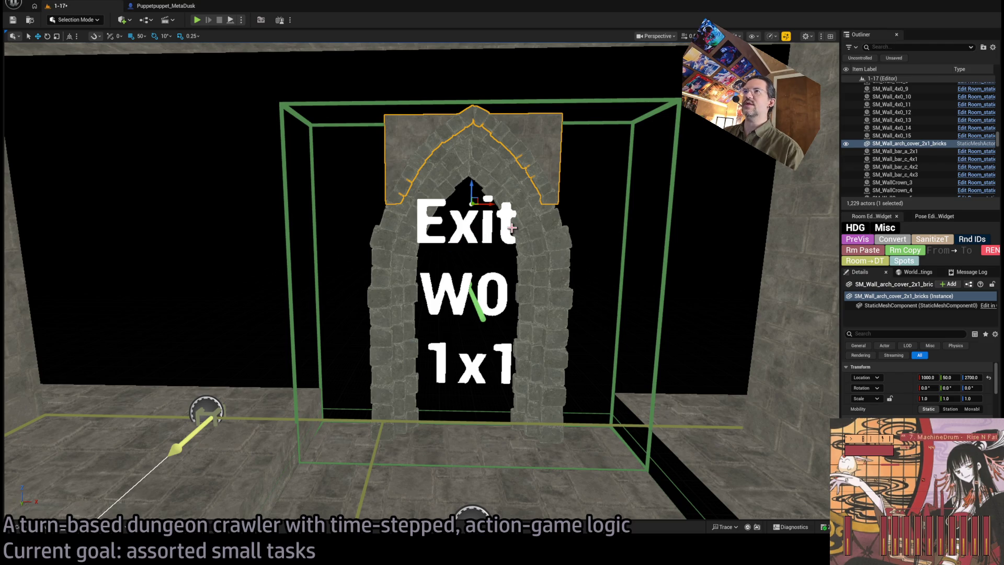
mouse_move(767, 281)
left_mouse_down()
mouse_move(695, 235)
mouse_move(678, 207)
mouse_move(648, 240)
left_mouse_up()
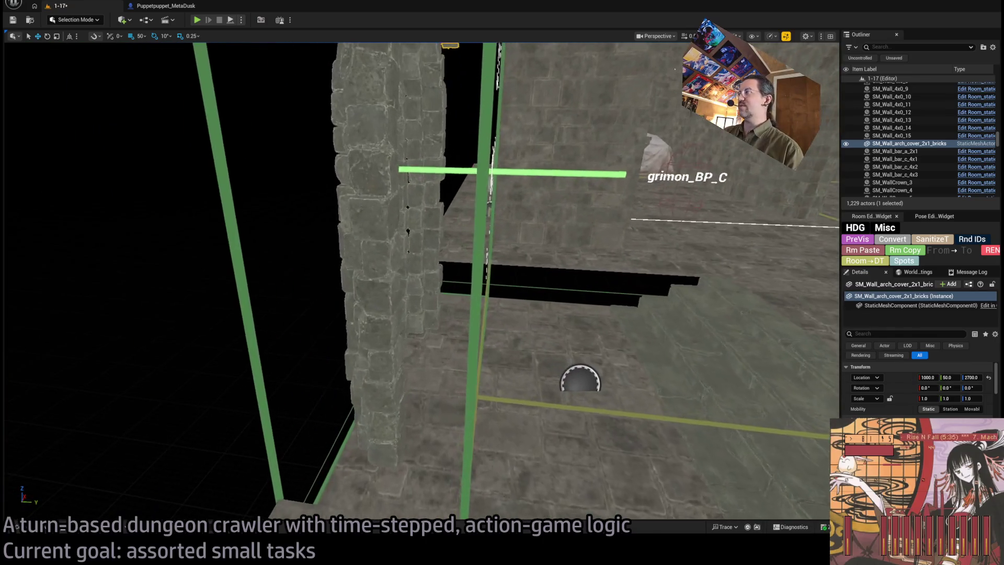
Step: Try the arch cover at Z 2500, then revert it to height 2700
left_click(969, 378)
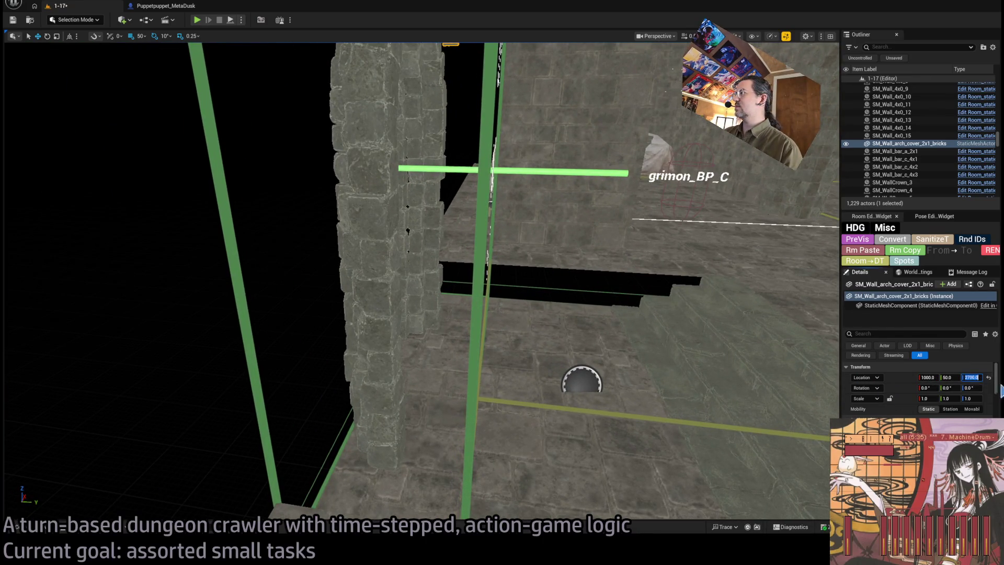
type("2500")
key("Return")
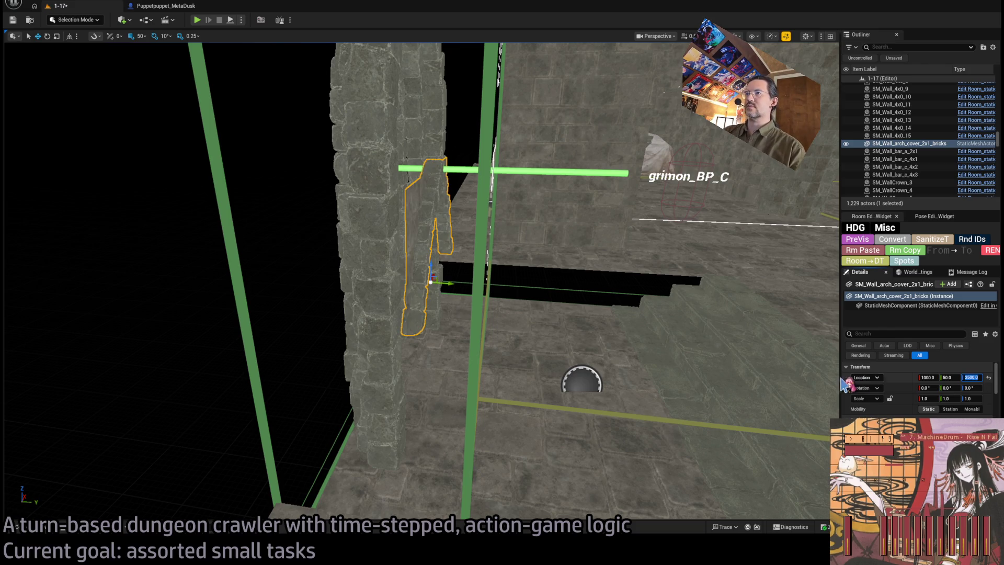
key("ctrl+z")
key("f")
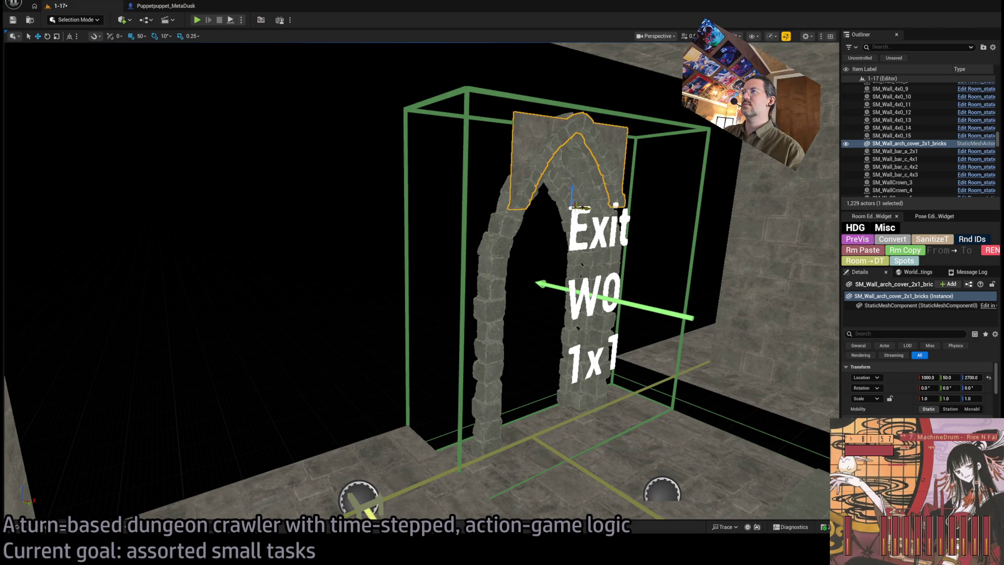
Step: Set the arch cover's Y position to 0 and view the arch from the side
key("ctrl+z")
key("f")
mouse_move(528, 296)
left_mouse_down()
mouse_move(469, 284)
mouse_move(474, 226)
mouse_move(272, 225)
mouse_move(473, 228)
left_mouse_up()
scroll(460, 313, "up", 3)
Step: Duplicate the two wall panels beside the arch and shift the copies to Y 50
left_click(340, 375)
left_click(351, 292, "ctrl")
left_click_drag(352, 365, 328, 373)
key("e")
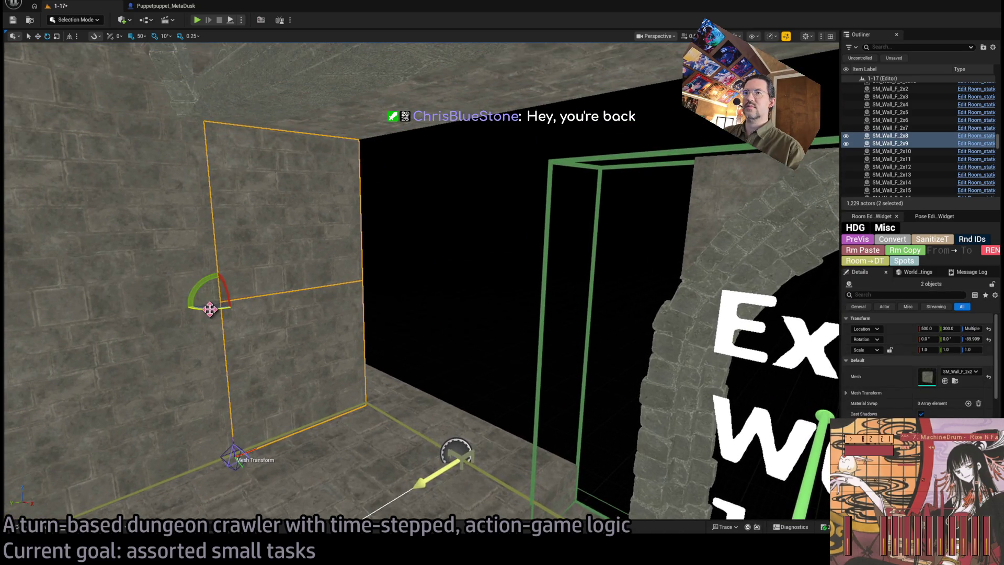
mouse_move(208, 305)
left_mouse_down()
mouse_move(249, 301)
mouse_move(221, 312)
mouse_move(277, 294)
mouse_move(349, 293)
mouse_move(489, 329)
left_mouse_up()
key("w")
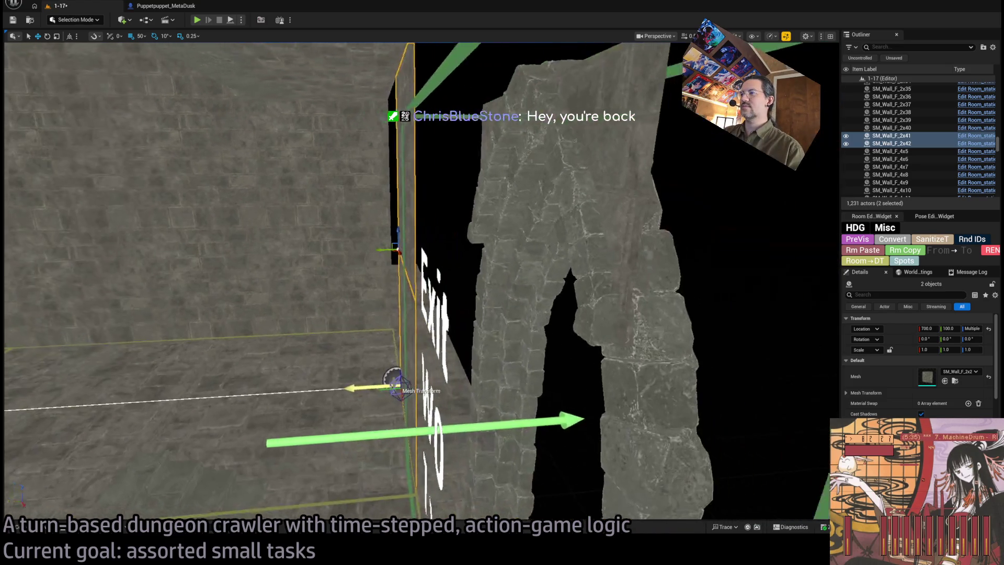
mouse_move(390, 247)
left_mouse_down()
mouse_move(415, 259)
mouse_move(411, 277)
left_mouse_up()
Step: Raise the upper copied panel to 2700 and delete the extra duplicate
left_click(414, 244)
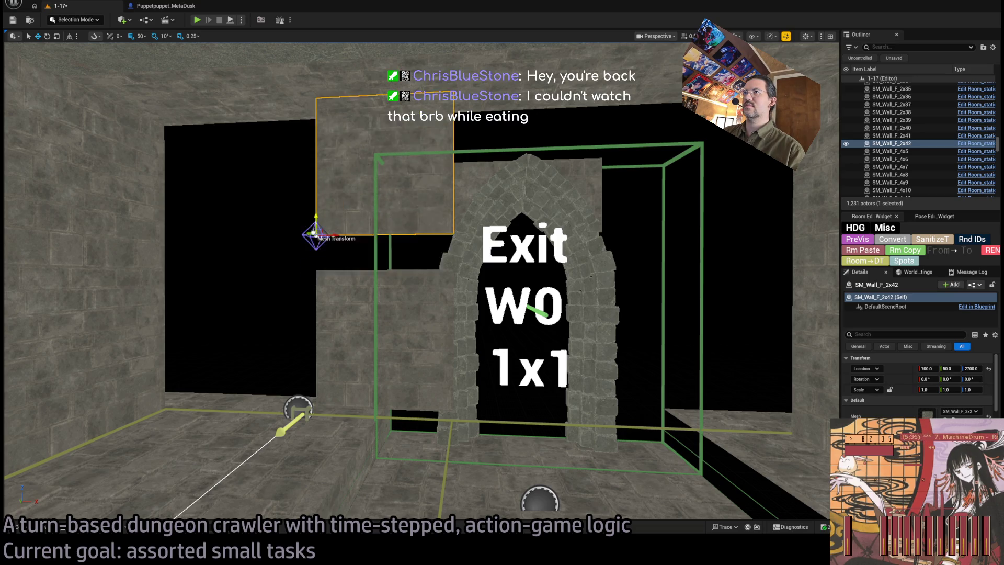
mouse_move(309, 239)
left_mouse_down()
mouse_move(311, 228)
mouse_move(310, 247)
left_mouse_up()
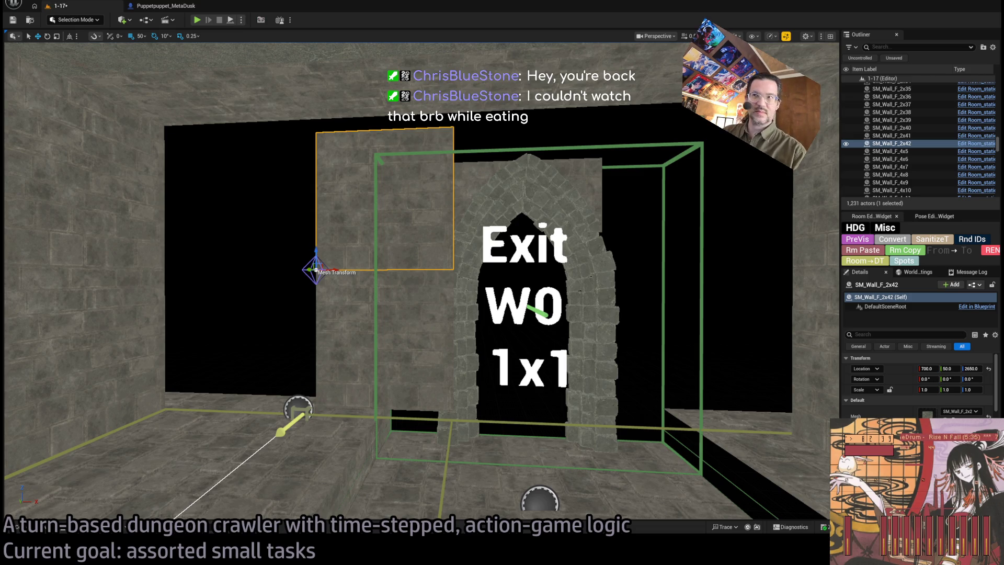
key("Delete")
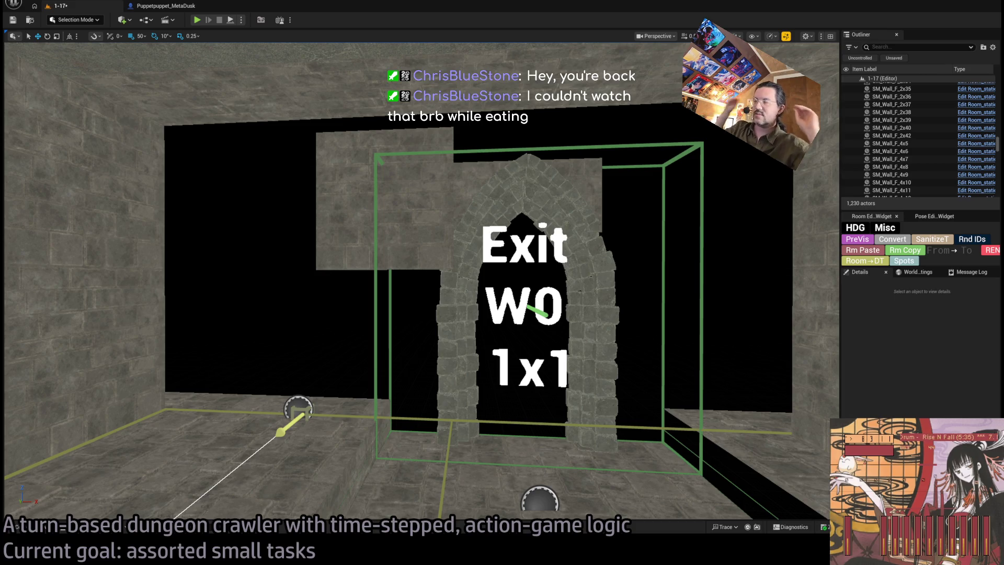
Step: Select the wall panel beside the arch top, then the ceiling panel above the arch
left_click(380, 202)
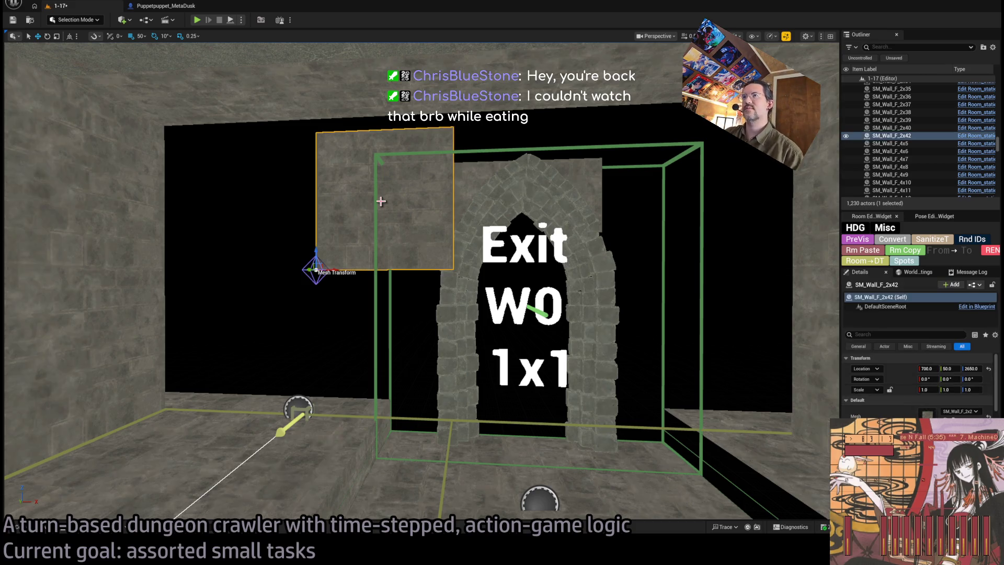
mouse_move(338, 238)
left_mouse_down()
mouse_move(317, 173)
mouse_move(335, 185)
mouse_move(298, 175)
mouse_move(287, 154)
left_mouse_up()
left_click(461, 213)
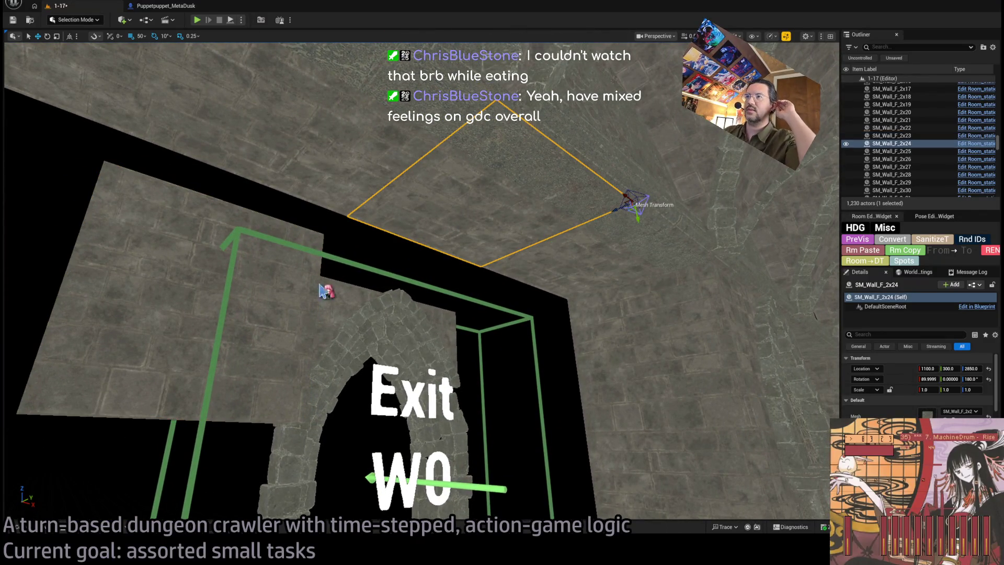
Step: Reselect the wall panel beside the arch and locate the 4x1 wall bar mesh
left_click(37, 526)
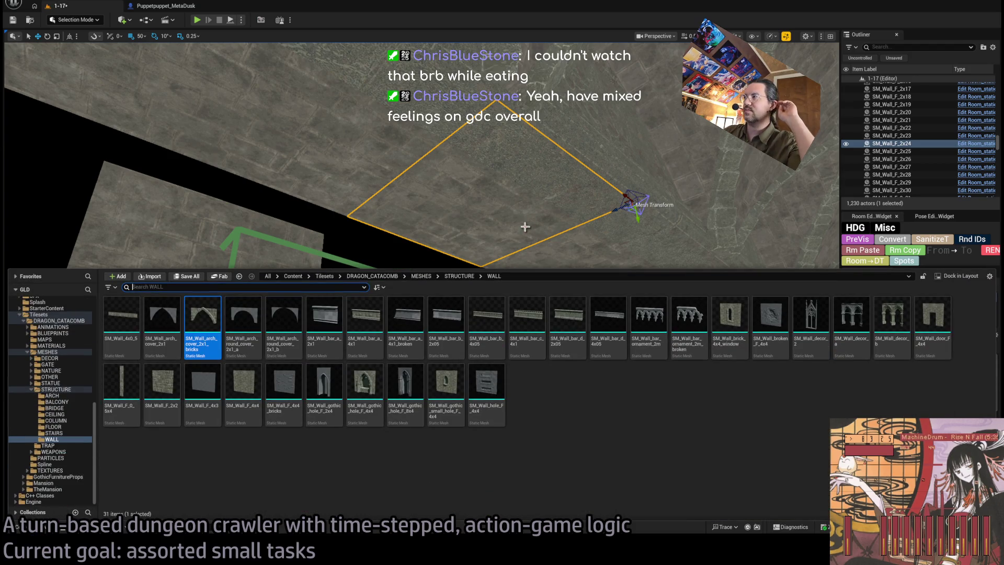
left_click_drag(541, 224, 408, 223)
left_click(408, 224)
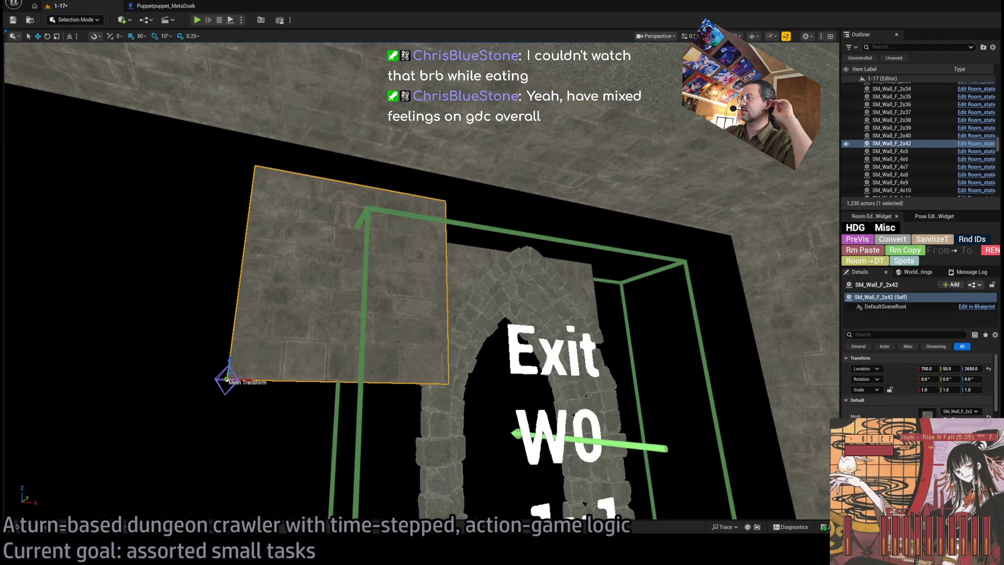
key("ctrl+z")
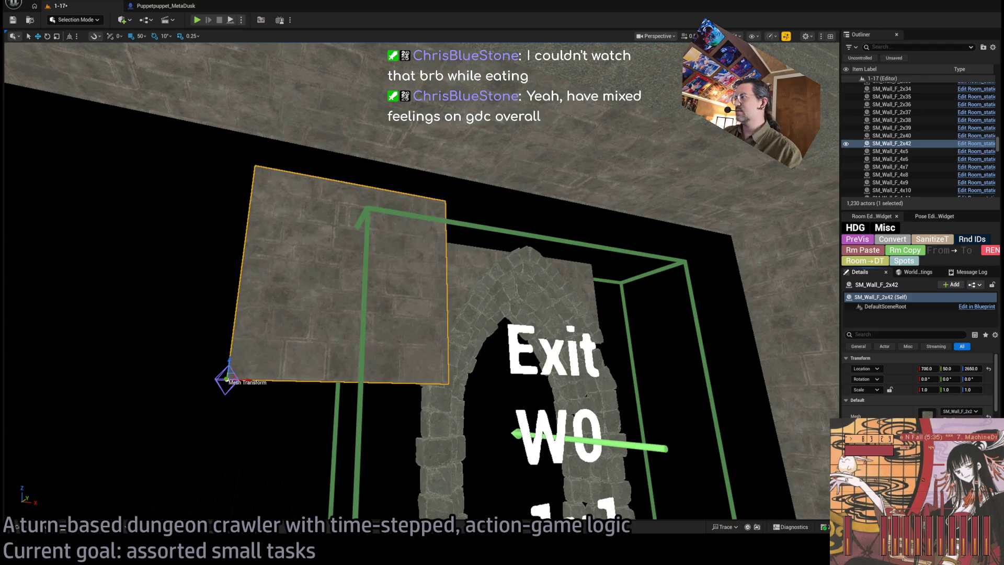
key("ctrl+b")
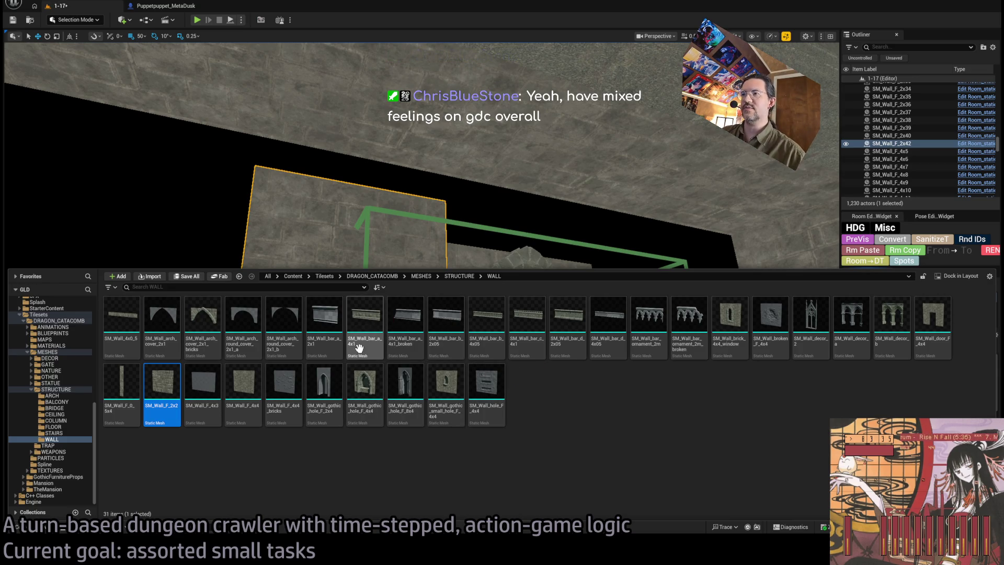
left_click(390, 339)
left_click(374, 340)
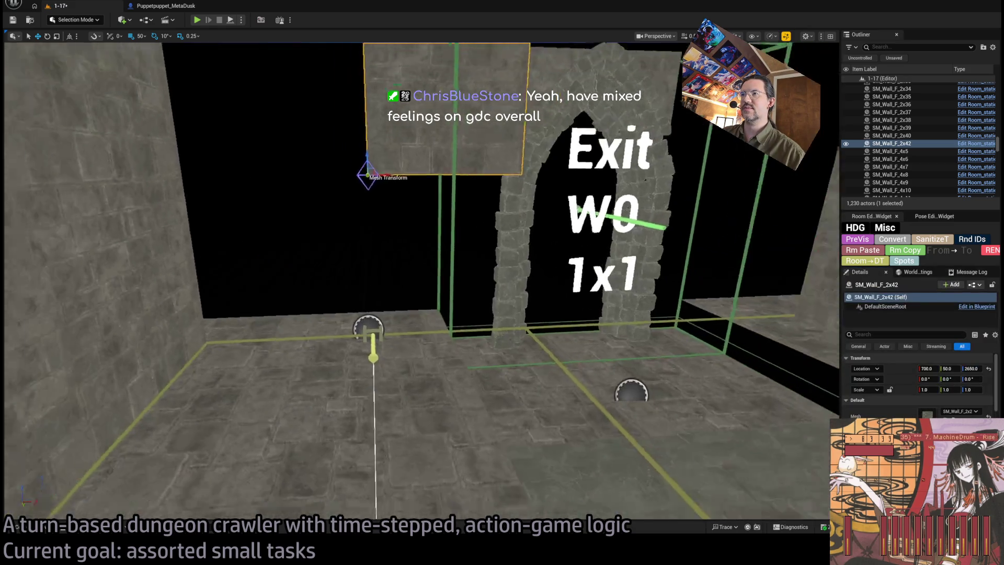
Step: Copy a wall panel downward, raise the stone bar above the arch, and lower the neighbouring panel
left_click_drag(370, 224, 373, 376, "alt")
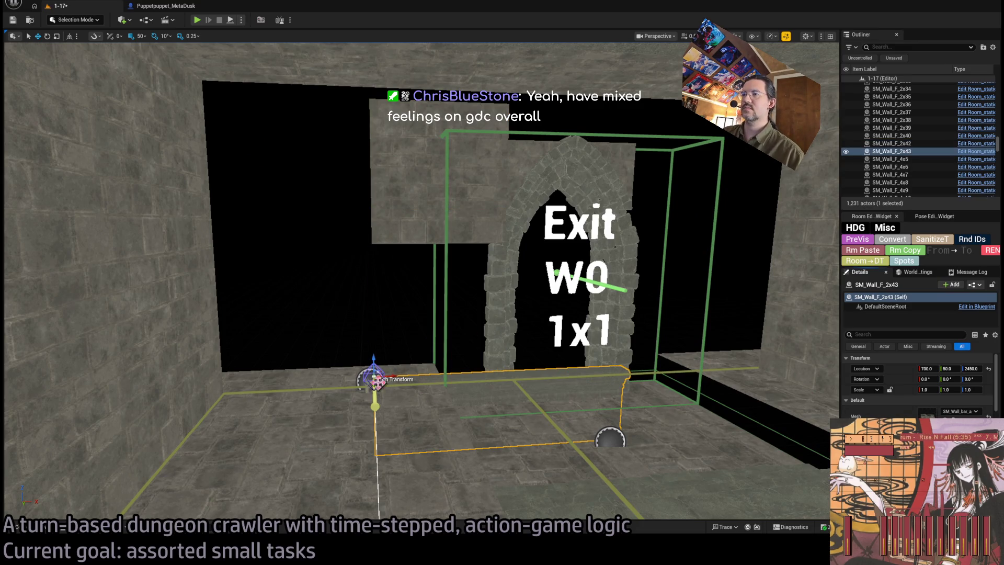
mouse_move(373, 369)
left_mouse_down()
mouse_move(369, 96)
mouse_move(425, 68)
left_mouse_up()
left_click(410, 190)
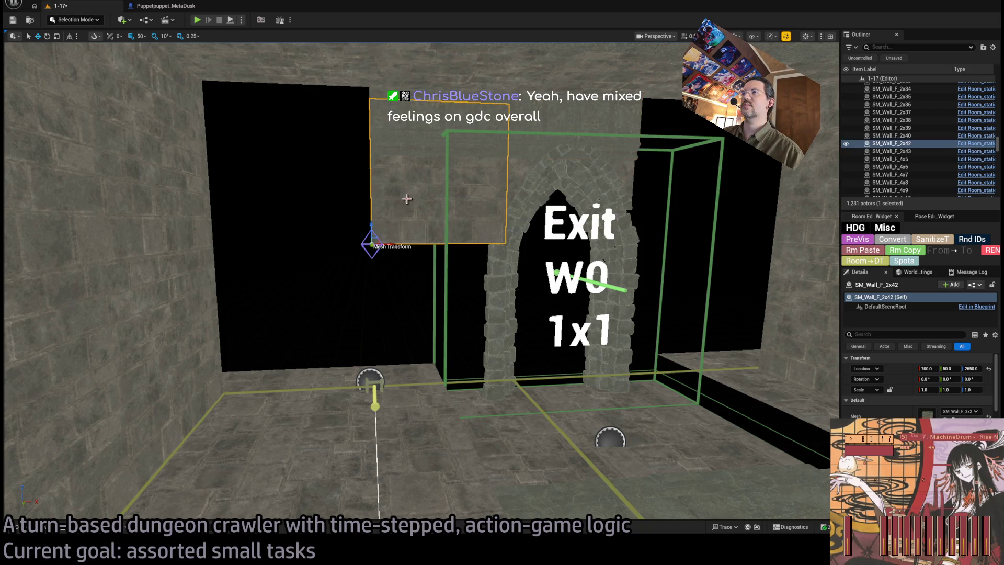
left_click_drag(371, 240, 372, 345)
left_click(891, 151)
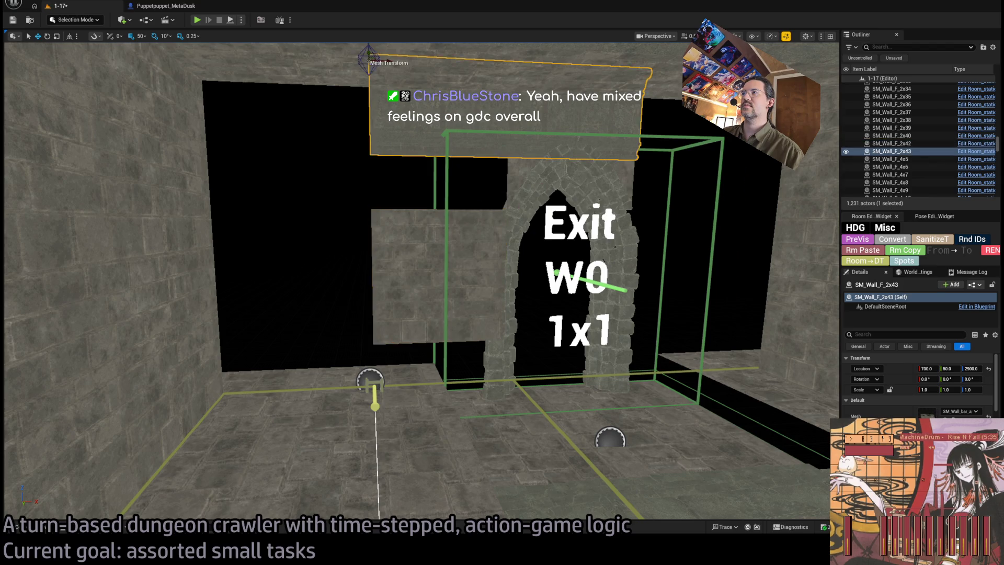
scroll(419, 282, "up", 5)
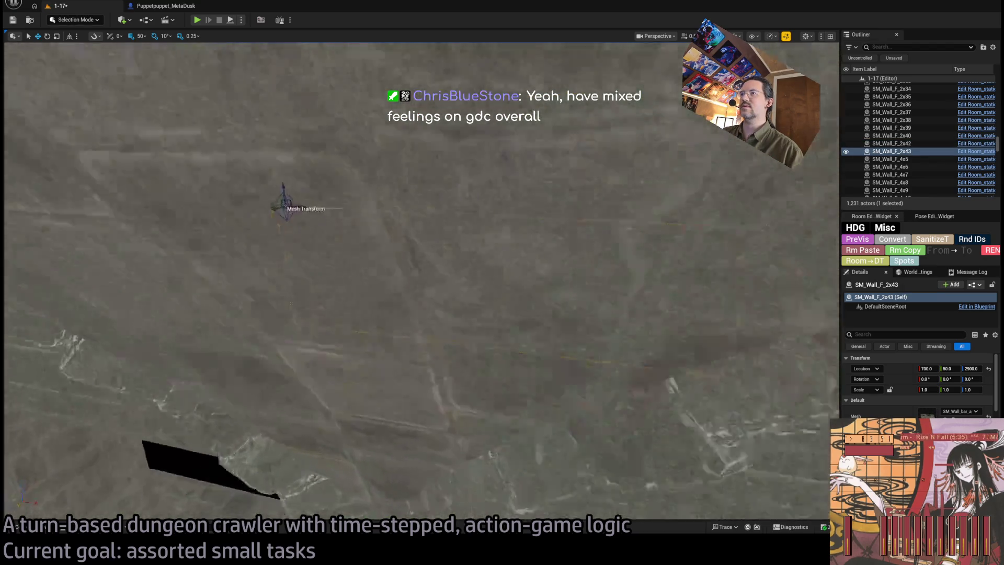
key("s")
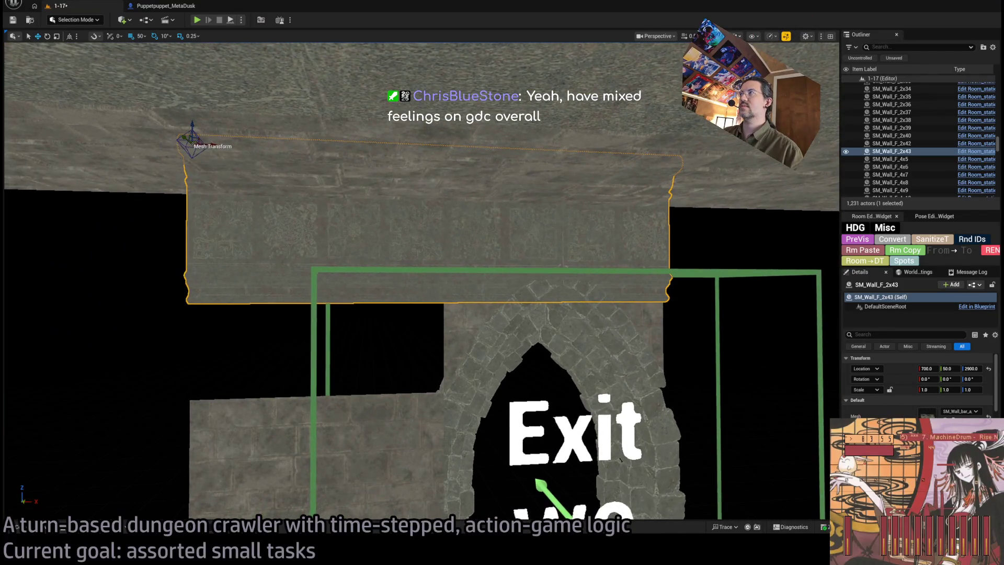
left_click(772, 37)
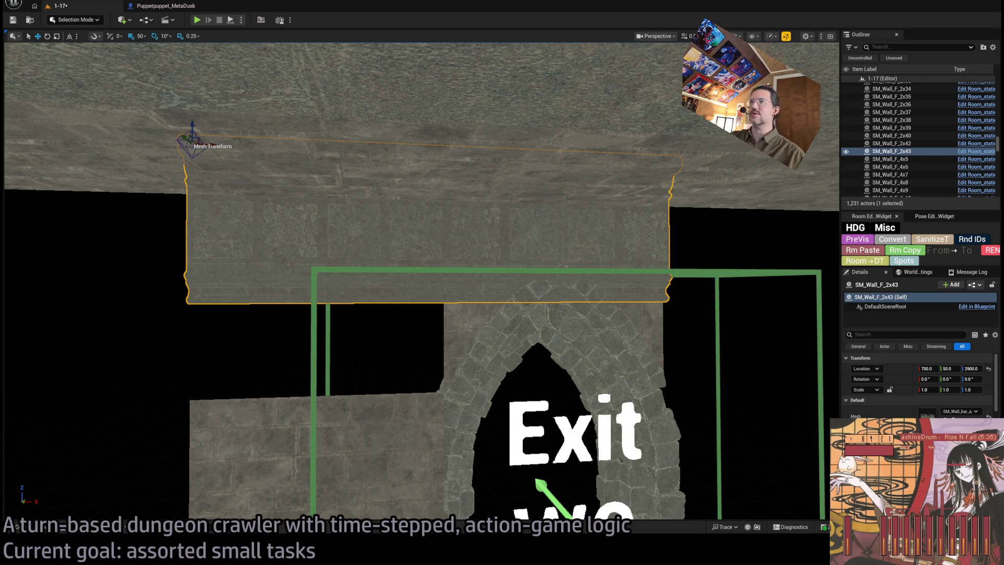
left_click_drag(457, 242, 556, 224)
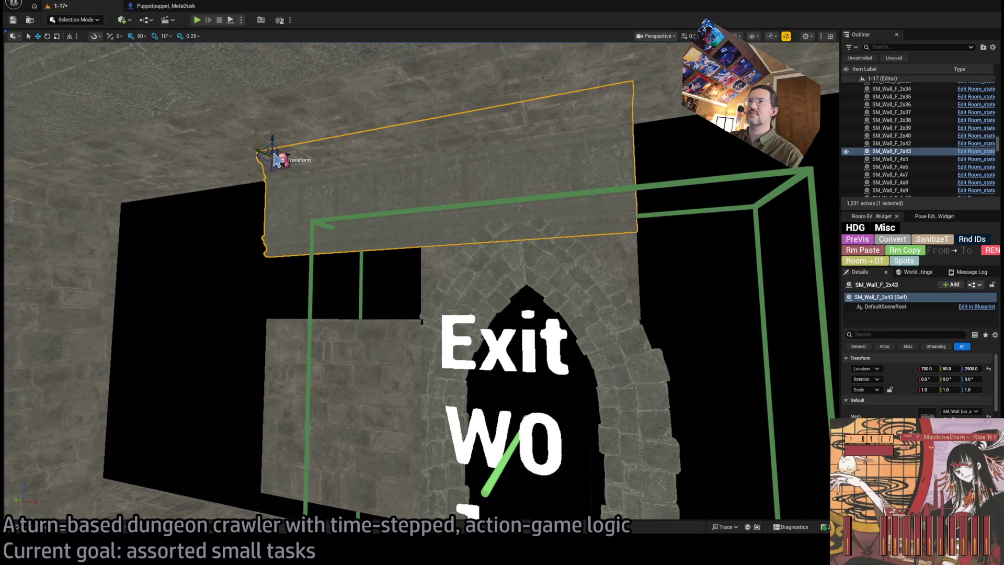
Step: Swap the bar's Static Mesh to SM_Wall_bar_b_4x05 and lower it to Z 2850
left_click(16, 526)
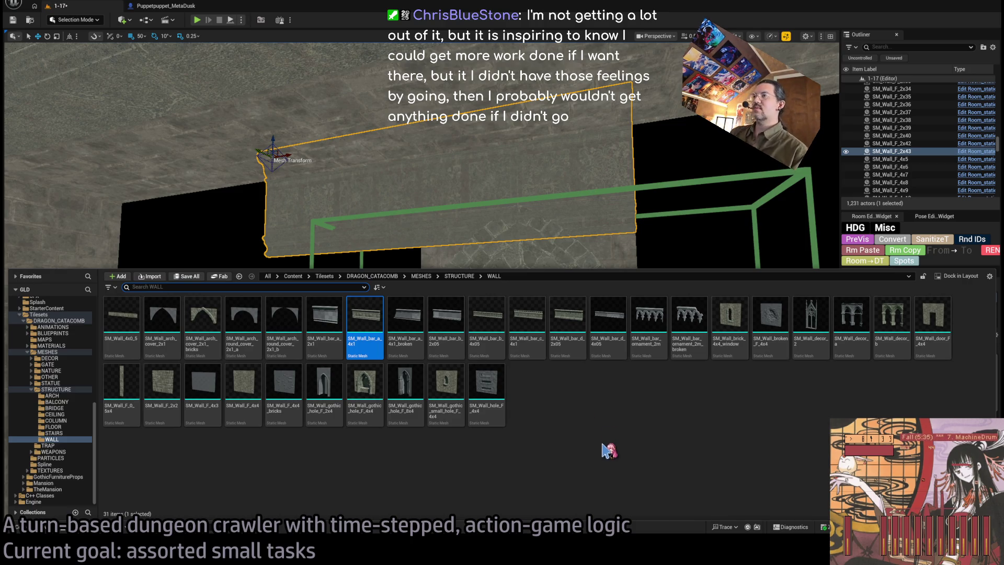
left_click(486, 319)
left_click_drag(669, 251, 690, 209)
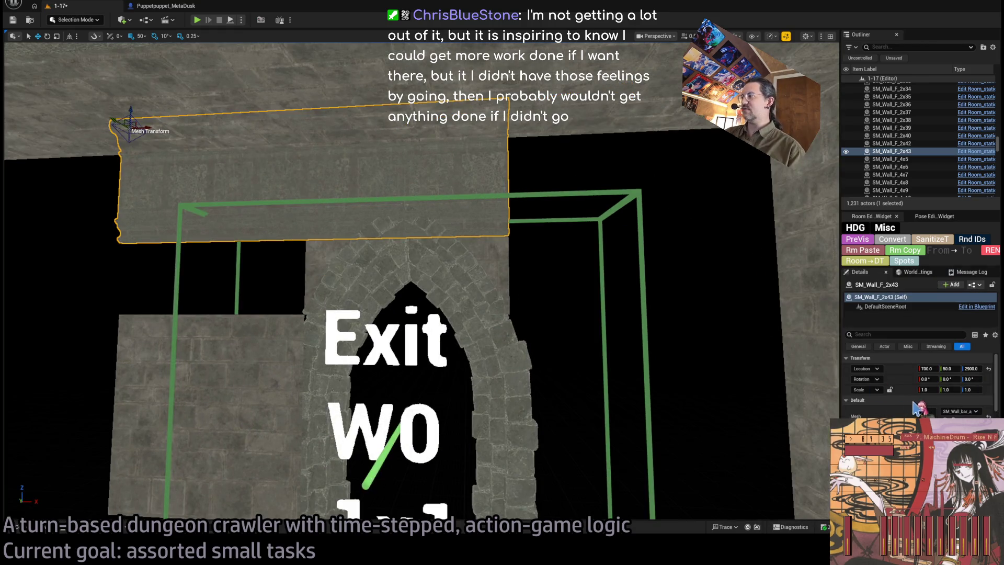
left_click(946, 417)
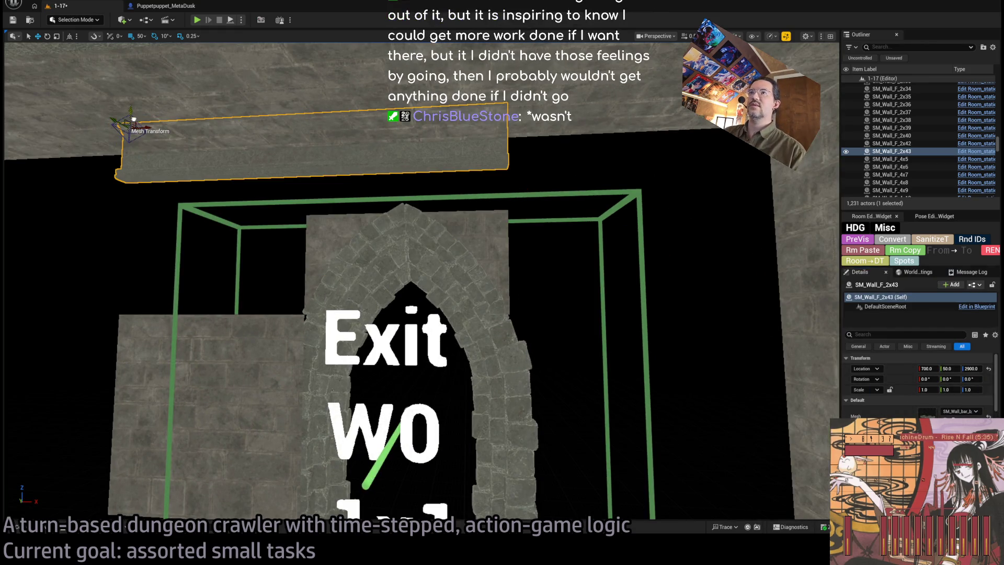
left_click_drag(134, 120, 147, 148)
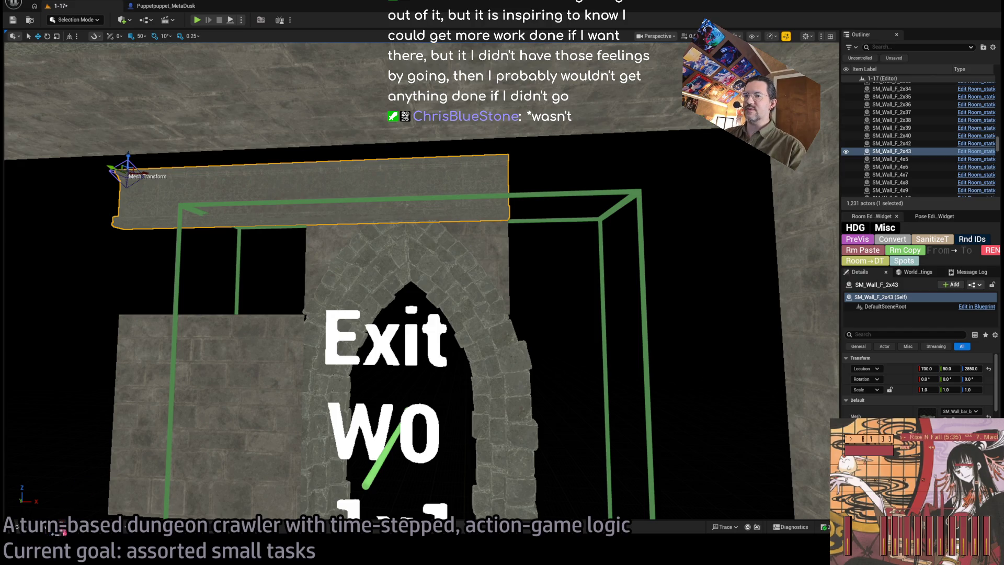
mouse_move(371, 250)
left_mouse_down()
mouse_move(340, 224)
mouse_move(399, 510)
mouse_move(381, 455)
mouse_move(257, 321)
left_mouse_up()
Step: Slide the bar to X 450 at the wall's left edge and check its left end
left_click(44, 529)
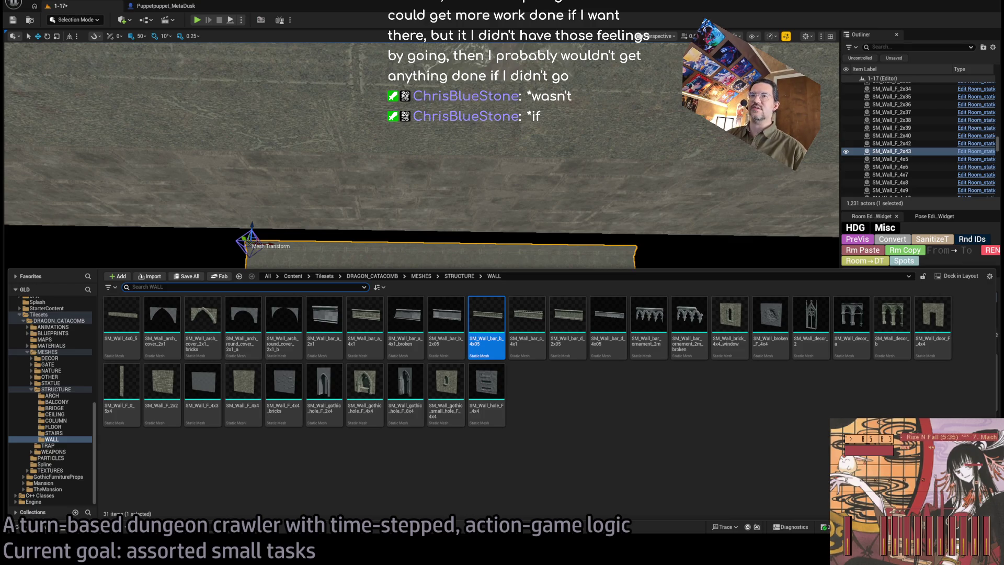
left_click_drag(419, 209, 377, 241)
mouse_move(433, 225)
left_mouse_down()
mouse_move(296, 227)
mouse_move(325, 226)
mouse_move(313, 233)
left_mouse_up()
key("f")
left_click_drag(418, 261, 376, 283)
left_click_drag(314, 235, 300, 231)
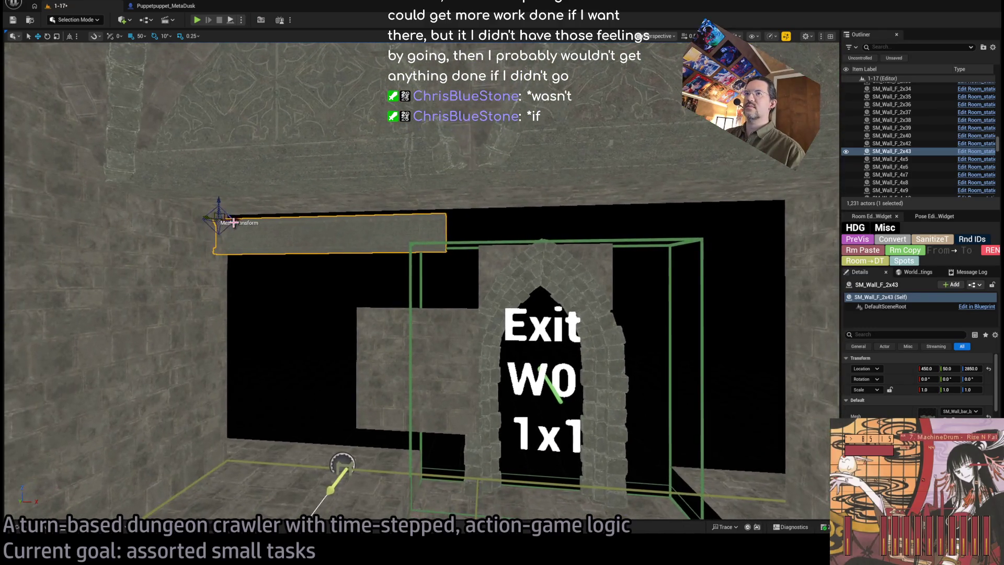
mouse_move(230, 219)
left_mouse_down()
mouse_move(514, 236)
mouse_move(390, 245)
left_mouse_up()
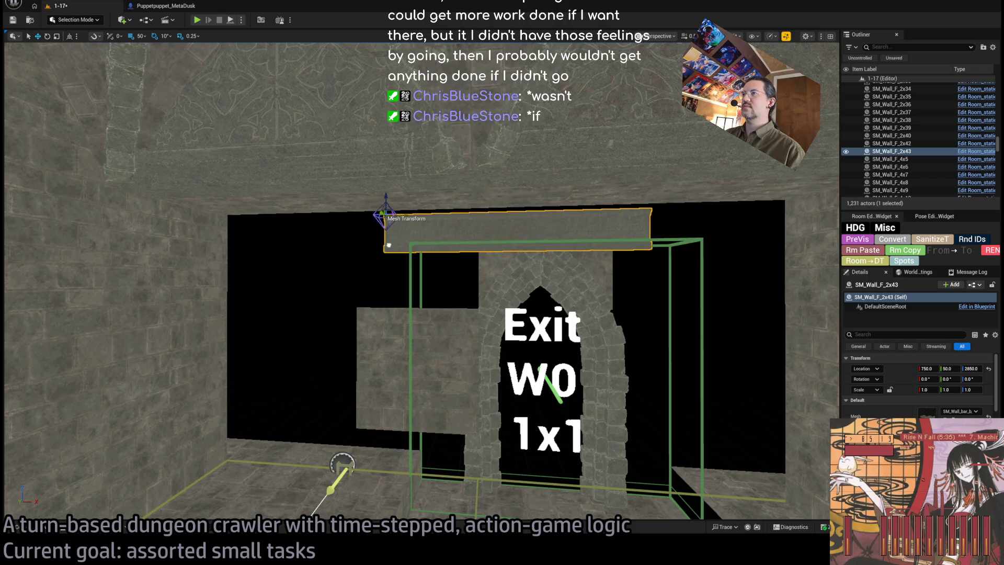
left_click_drag(313, 246, 238, 253)
mouse_move(322, 275)
left_mouse_down()
mouse_move(285, 212)
mouse_move(320, 269)
left_mouse_up()
key("alt+Tab")
key("ctrl+t")
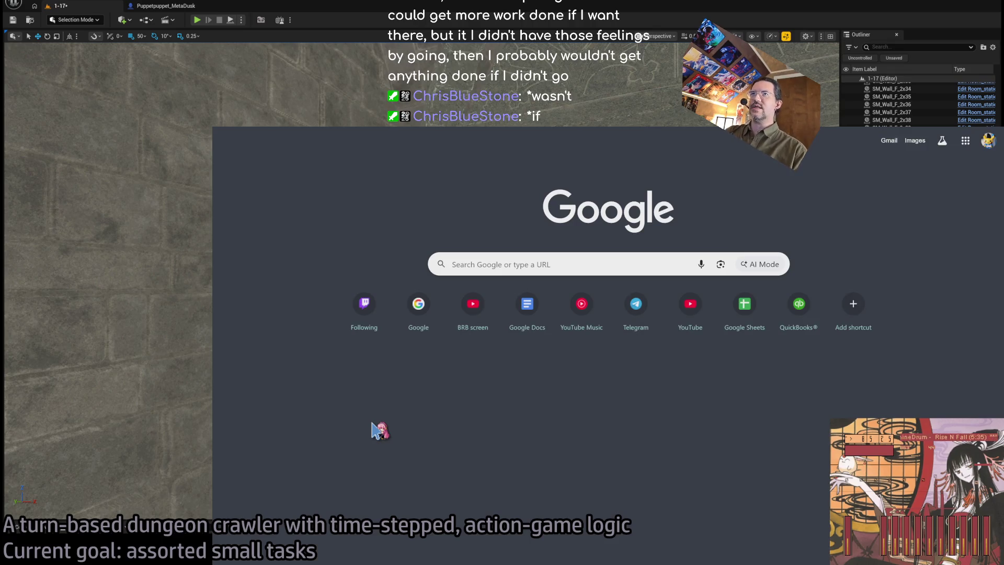
type("gm")
key("Return")
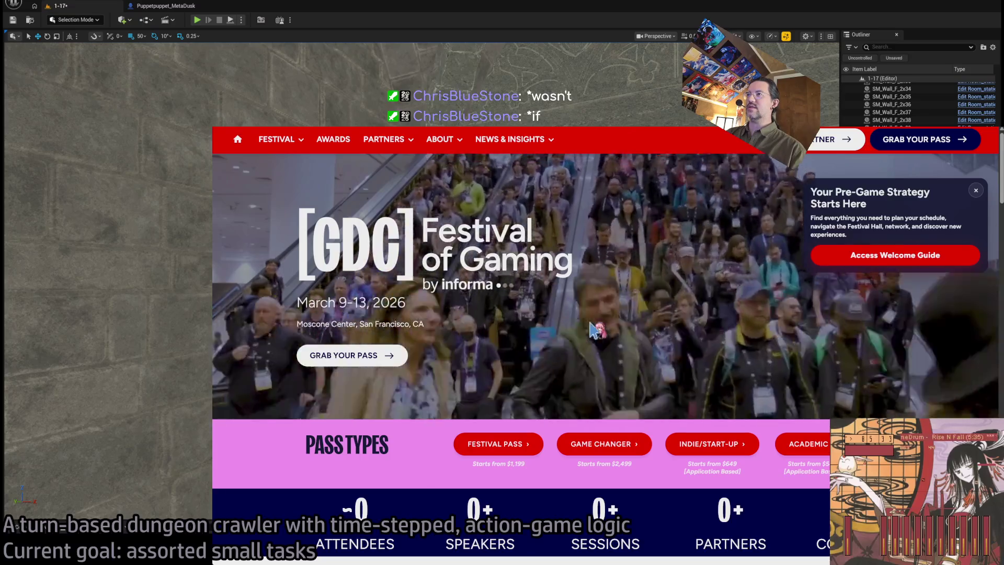
key("ctrl+Tab")
key("alt+Tab")
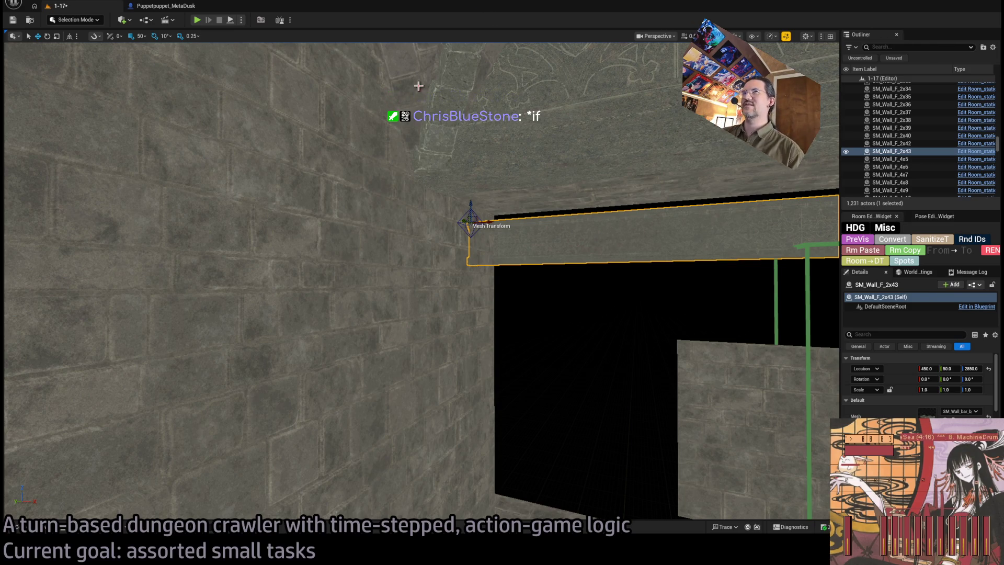
Step: Reselect the stone bar above the exit arch and slide it left toward X 450
mouse_move(448, 250)
left_mouse_down()
mouse_move(448, 304)
mouse_move(424, 230)
left_mouse_up()
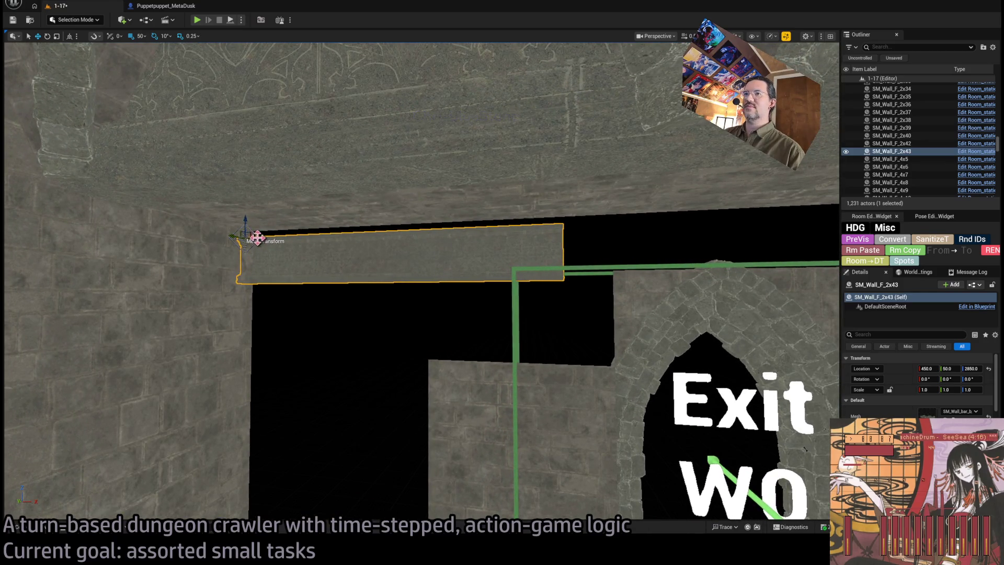
left_click(607, 258)
left_click(333, 232)
mouse_move(262, 237)
left_mouse_down()
mouse_move(369, 244)
mouse_move(259, 253)
mouse_move(294, 308)
left_mouse_up()
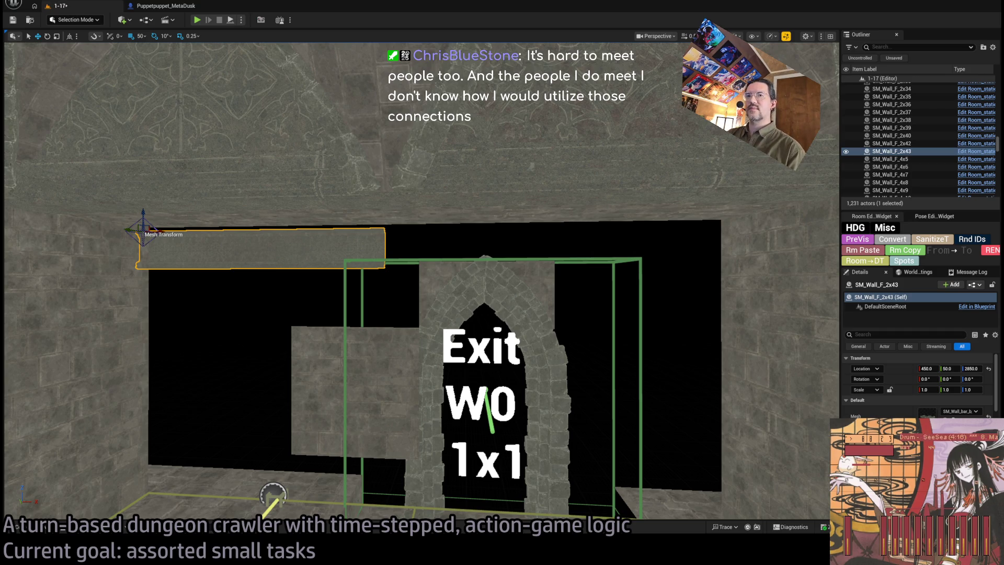
scroll(216, 227, "up", 5)
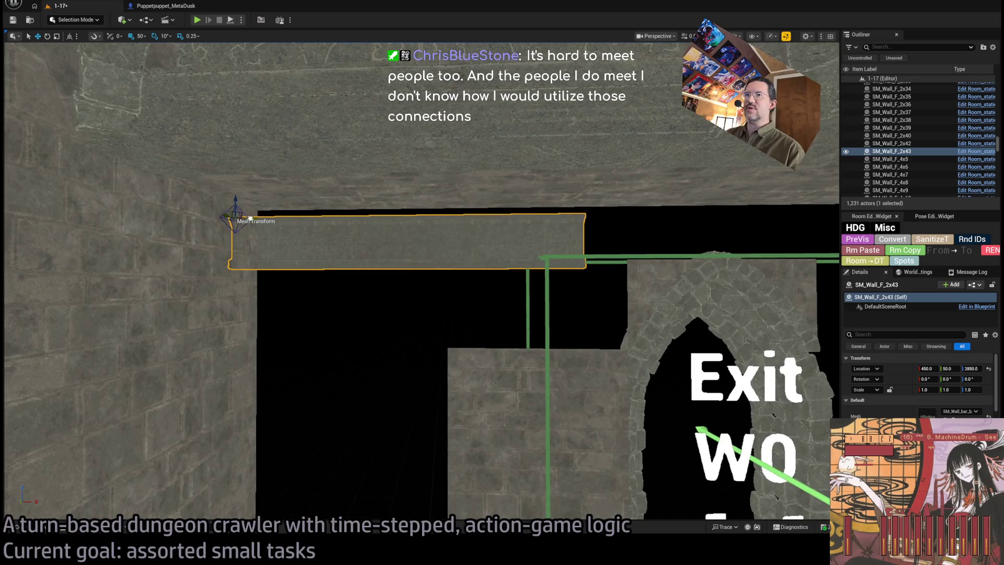
mouse_move(231, 215)
left_mouse_down()
mouse_move(446, 217)
mouse_move(254, 243)
mouse_move(380, 238)
left_mouse_up()
mouse_move(482, 269)
left_mouse_down()
mouse_move(356, 297)
mouse_move(332, 264)
mouse_move(446, 204)
left_mouse_up()
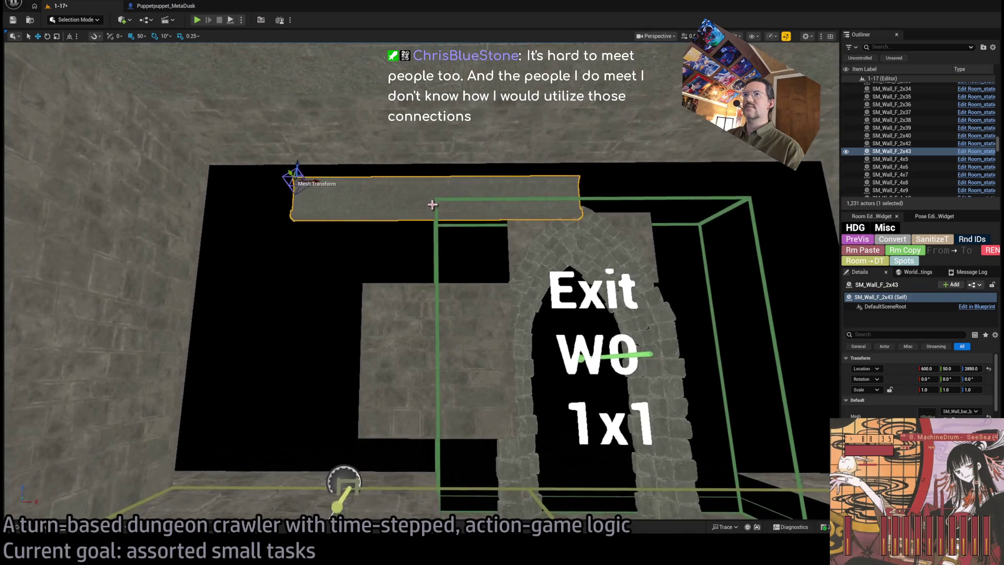
left_click_drag(301, 181, 228, 192)
left_click_drag(354, 190, 284, 269)
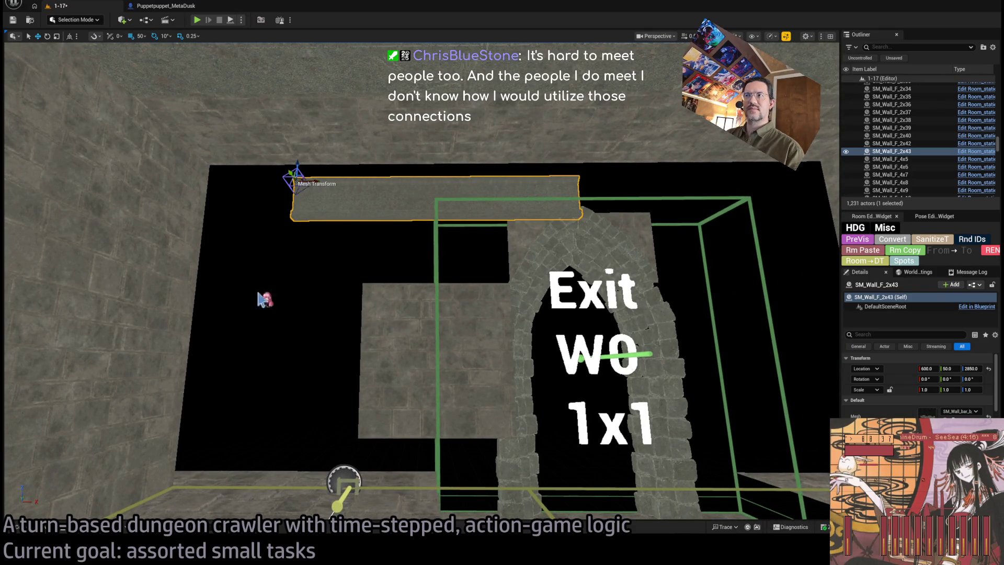
Step: Replace the bar's static mesh with SM_Wall_bar_c_4x1 from the Content Drawer
left_click(39, 529)
left_click(519, 342)
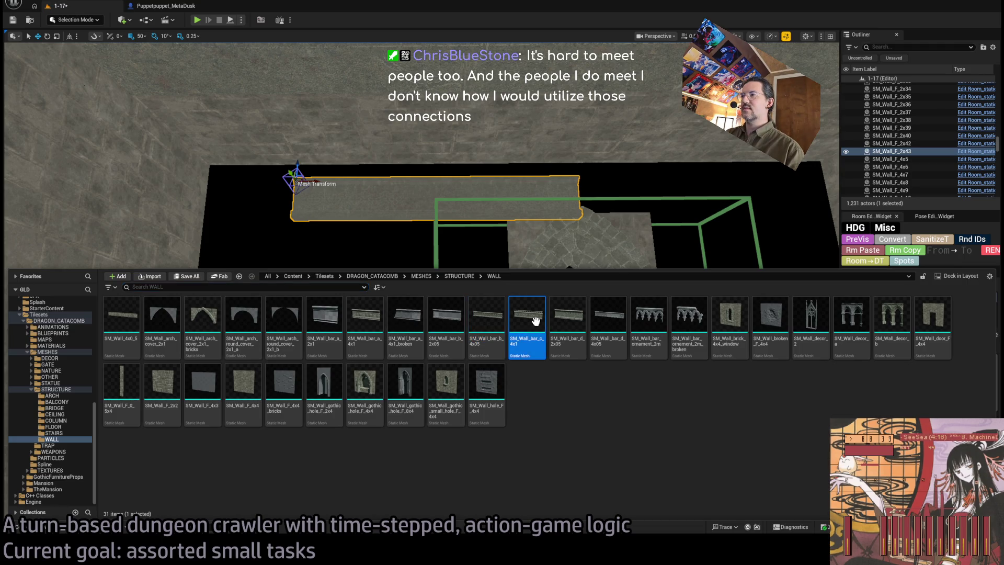
mouse_move(556, 334)
left_mouse_down()
mouse_move(332, 484)
mouse_move(351, 192)
left_mouse_up()
Step: Raise the bar to Z 2900, slide it to X 450, and inspect its edge up close
left_click_drag(289, 163, 291, 148)
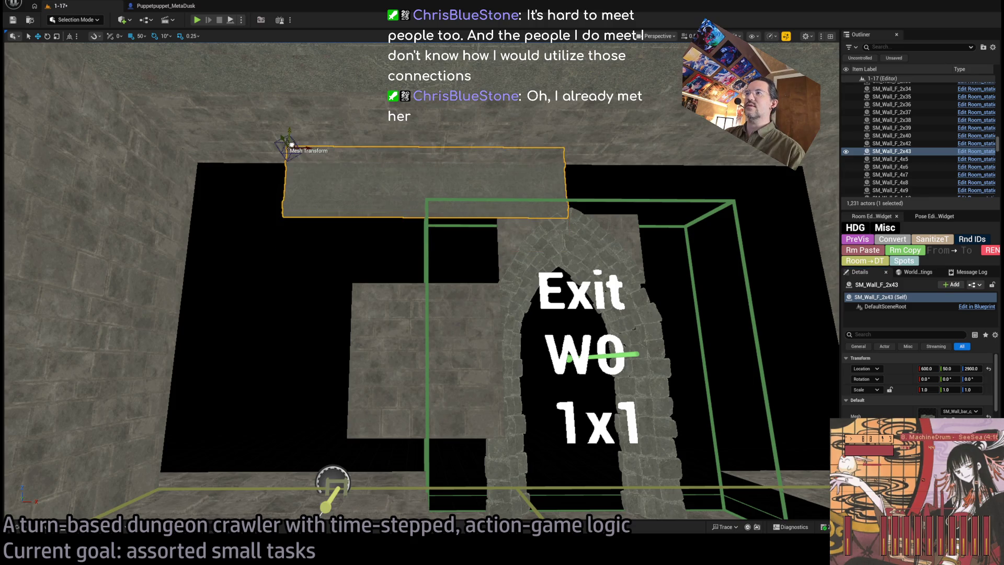
scroll(365, 188, "up", 2)
mouse_move(365, 188)
left_mouse_down()
mouse_move(365, 157)
mouse_move(419, 156)
mouse_move(470, 188)
mouse_move(507, 178)
mouse_move(368, 188)
left_mouse_up()
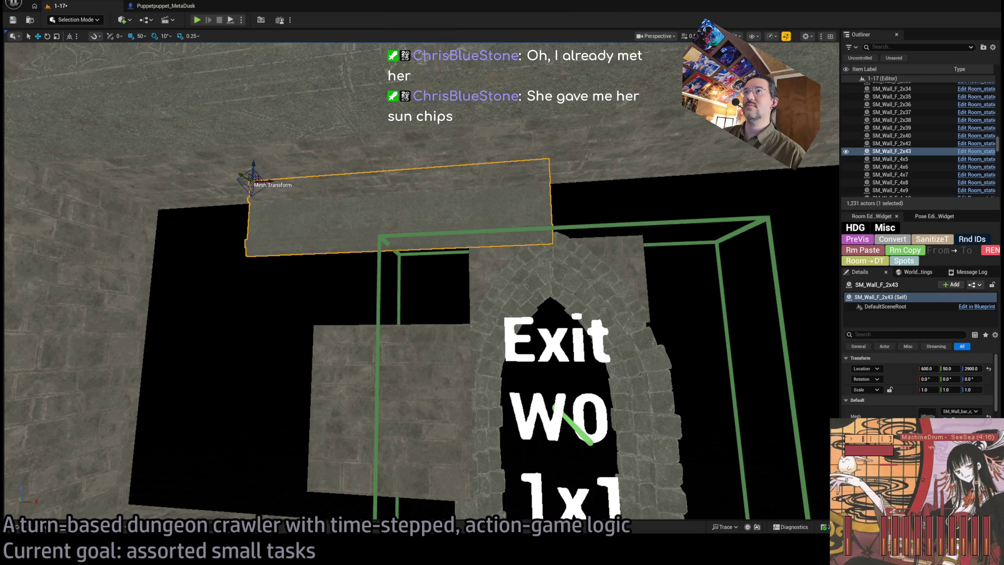
left_click_drag(373, 243, 368, 509)
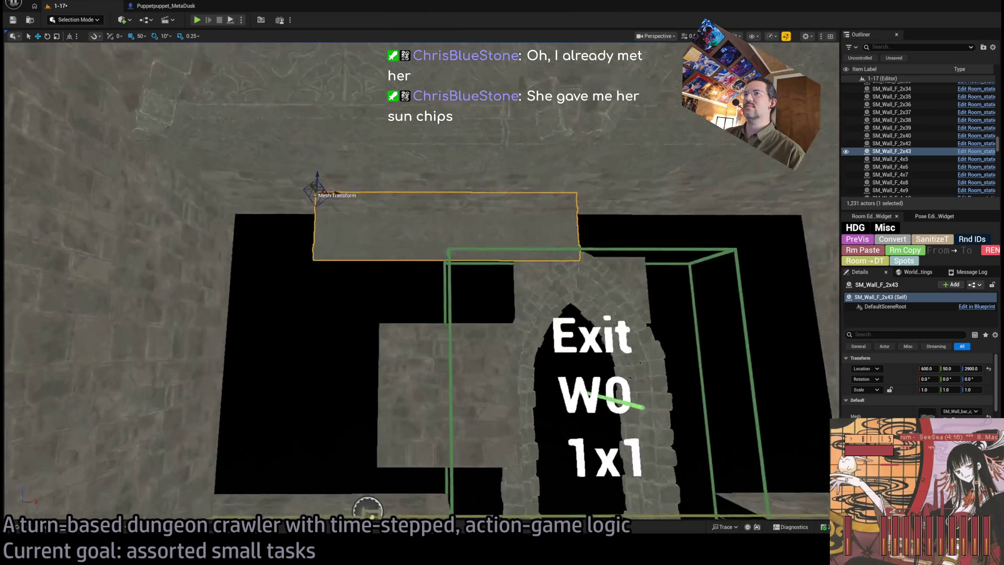
left_click_drag(331, 174, 238, 186)
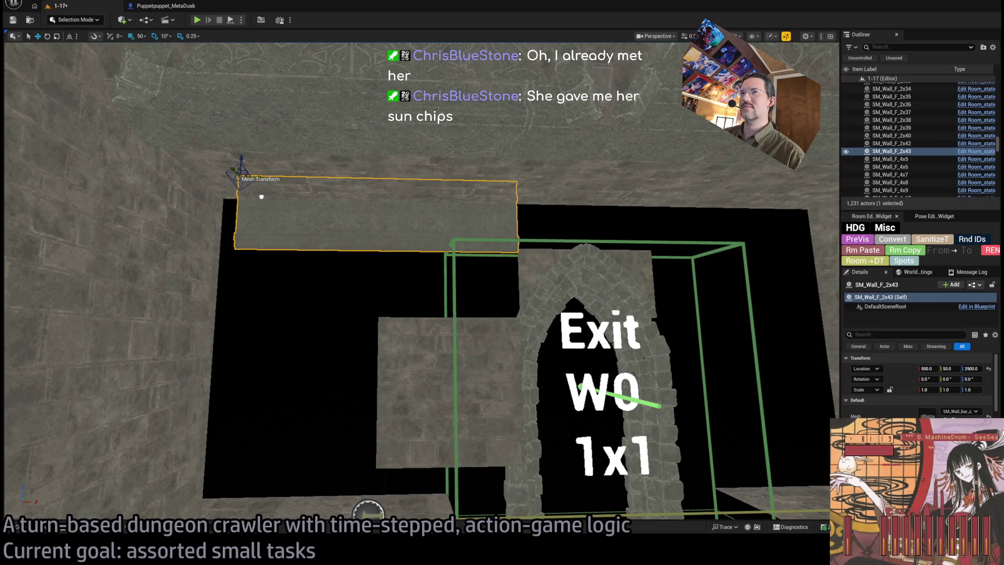
left_click_drag(262, 209, 235, 136)
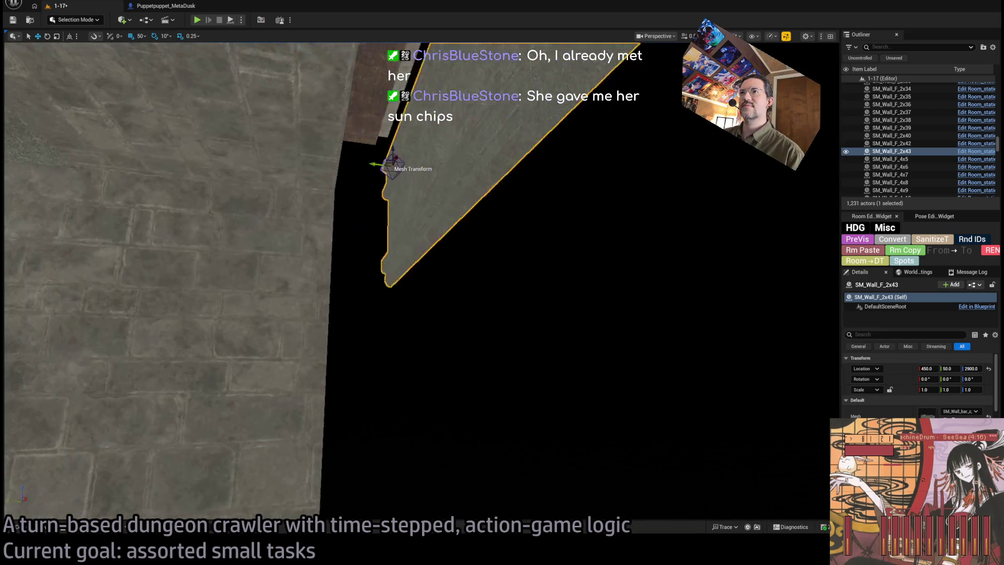
Step: Stretch wall panels SM_Wall_F_2x23 through SM_Wall_F_2x26 taller along Z
left_click(342, 353)
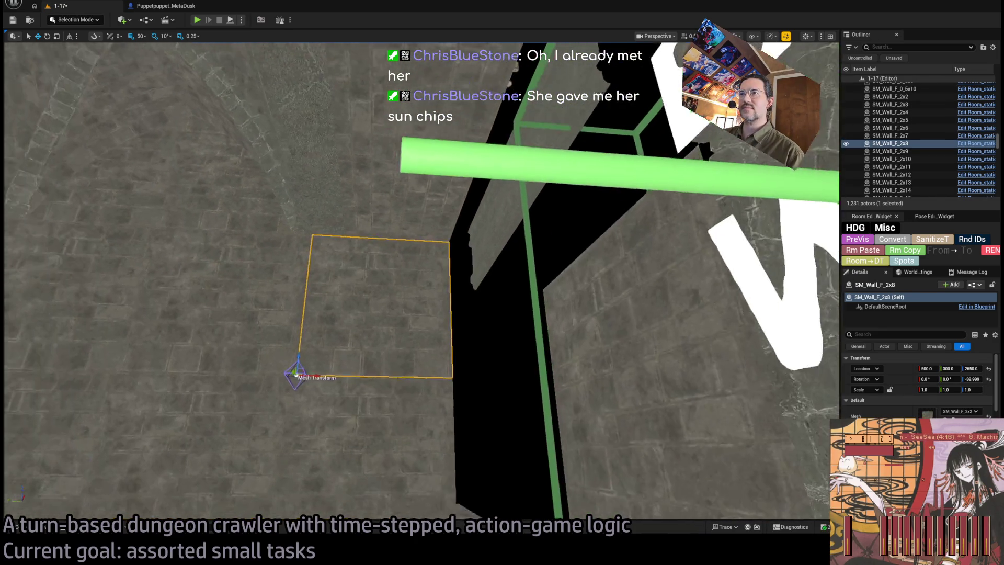
left_click(361, 268)
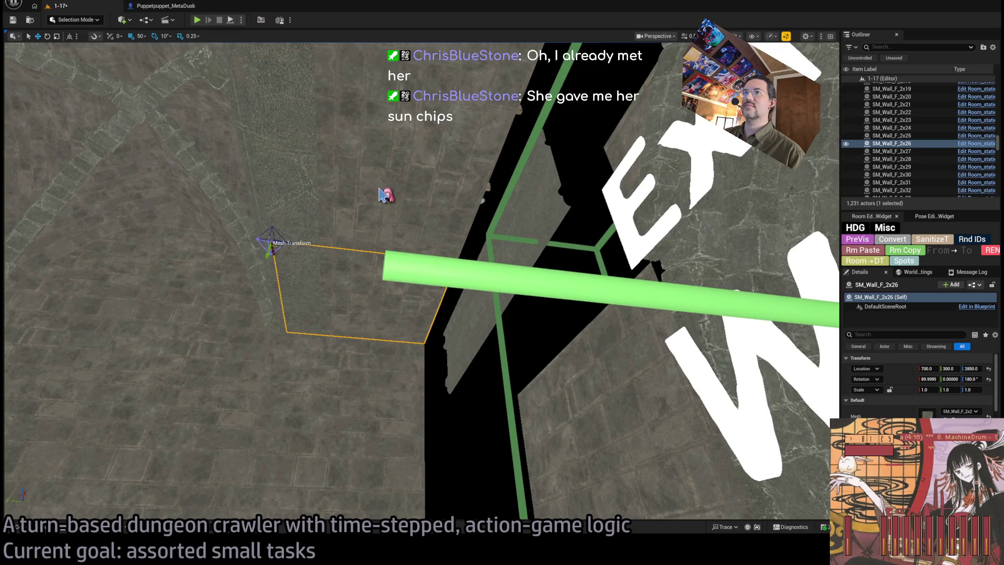
left_click(382, 195, "ctrl")
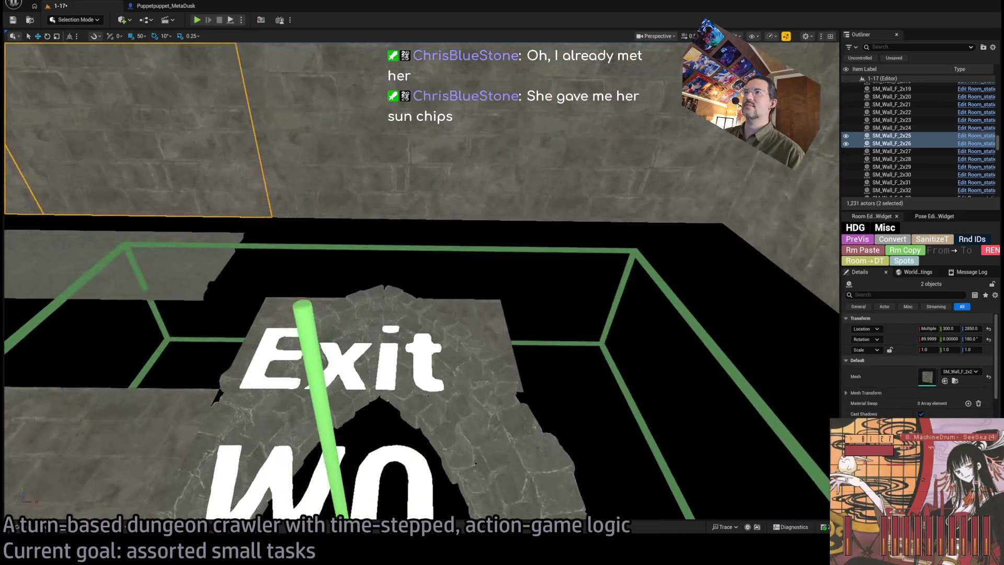
left_click(470, 174, "ctrl")
left_click(628, 131, "ctrl")
left_click_drag(615, 246, 616, 246)
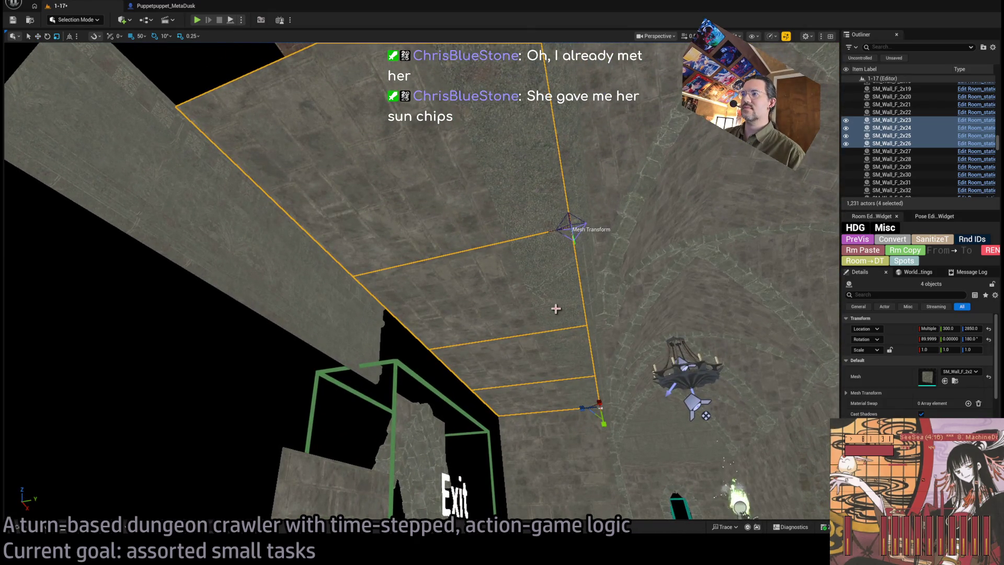
left_click_drag(588, 406, 584, 400)
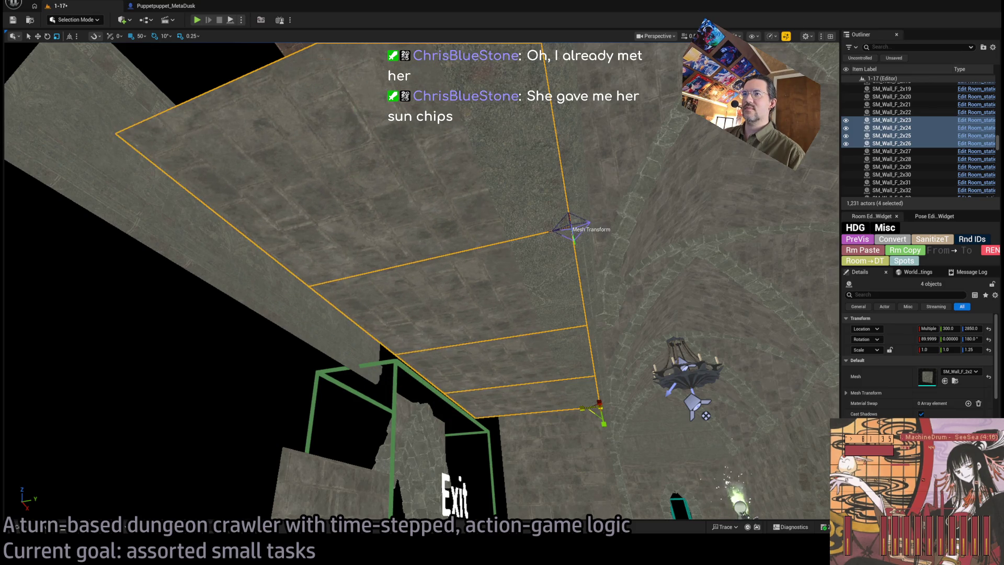
left_click_drag(615, 246, 615, 246)
Step: Widen wall panels SM_Wall_F_2x8 and SM_Wall_F_2x9 to 1.25 scale along X
left_click_drag(520, 377, 519, 376)
left_click(456, 367)
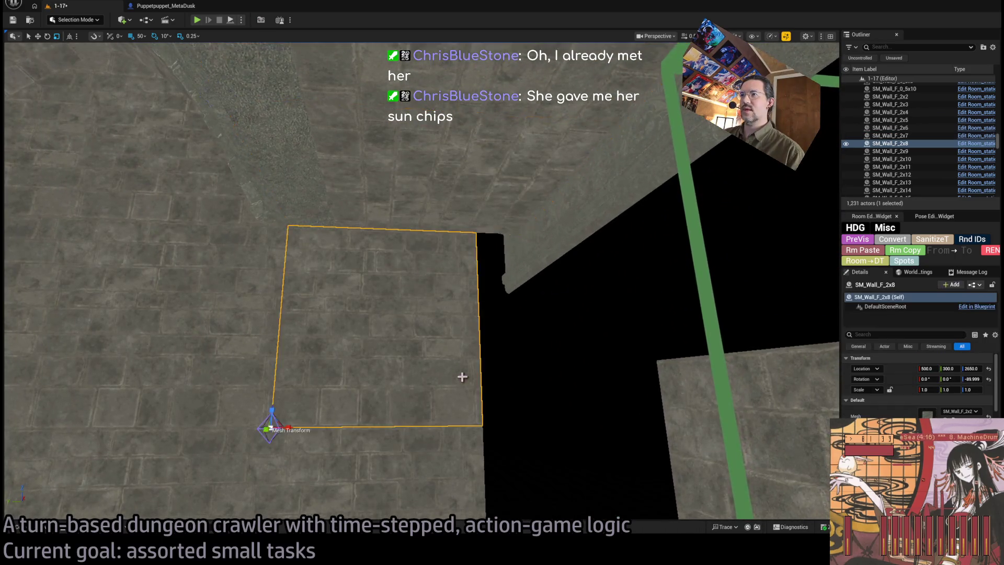
left_click(425, 414, "ctrl")
key("f")
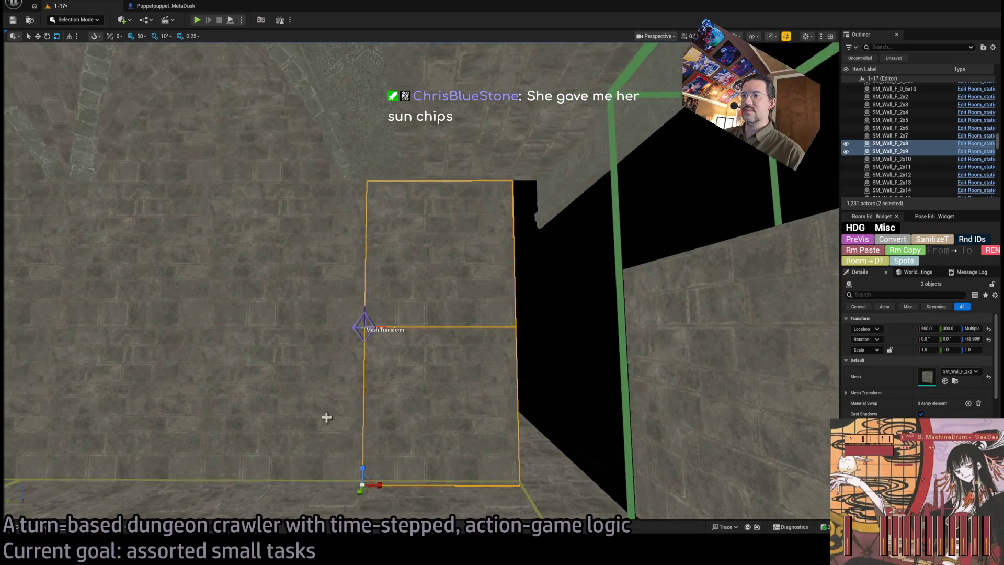
mouse_move(382, 488)
left_mouse_down()
mouse_move(412, 488)
mouse_move(400, 487)
left_mouse_up()
left_click_drag(498, 291, 498, 292)
left_click(497, 292)
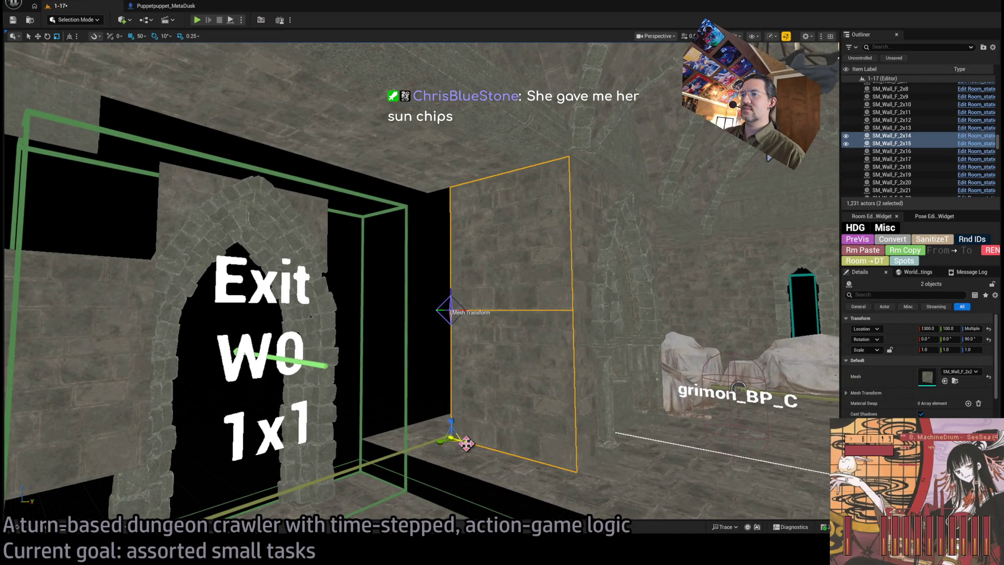
Step: Duplicate the wall panel and place the copy into the black gap left of the arch
key("ctrl+v")
key("f")
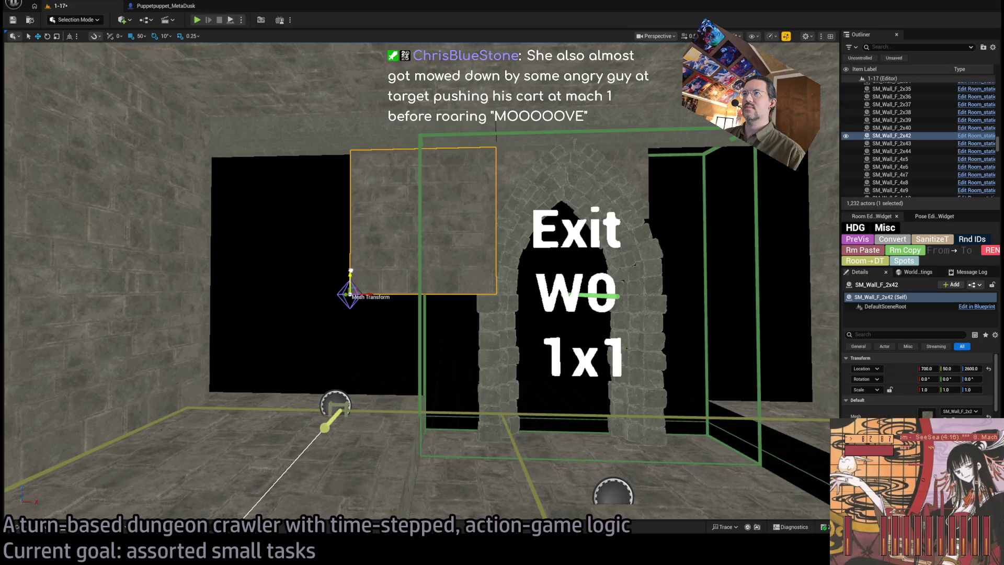
left_click_drag(361, 294, 221, 293)
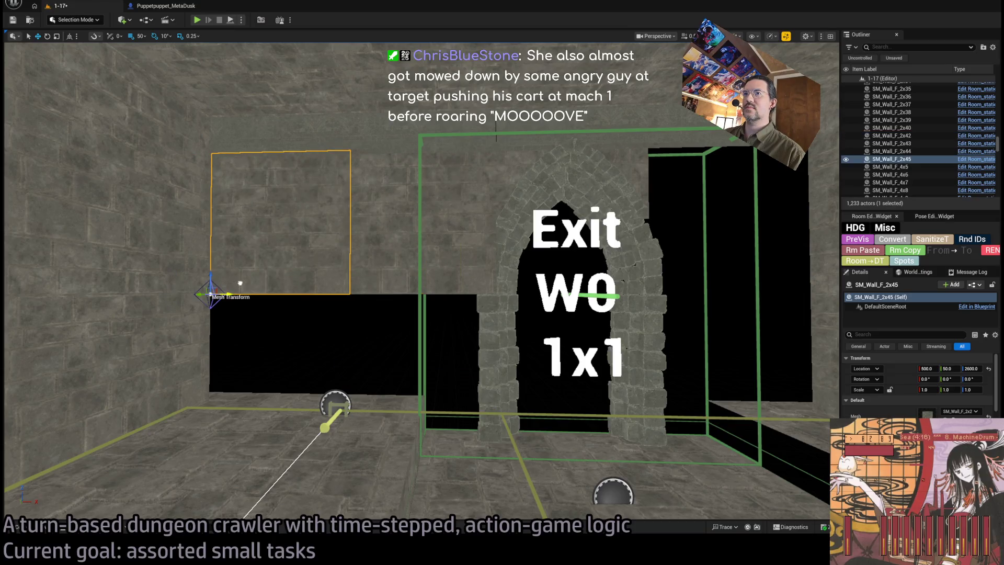
Step: Copy the arch's exit visibility onto the new and neighbouring walls with Rm Copy
left_click(368, 245, "ctrl")
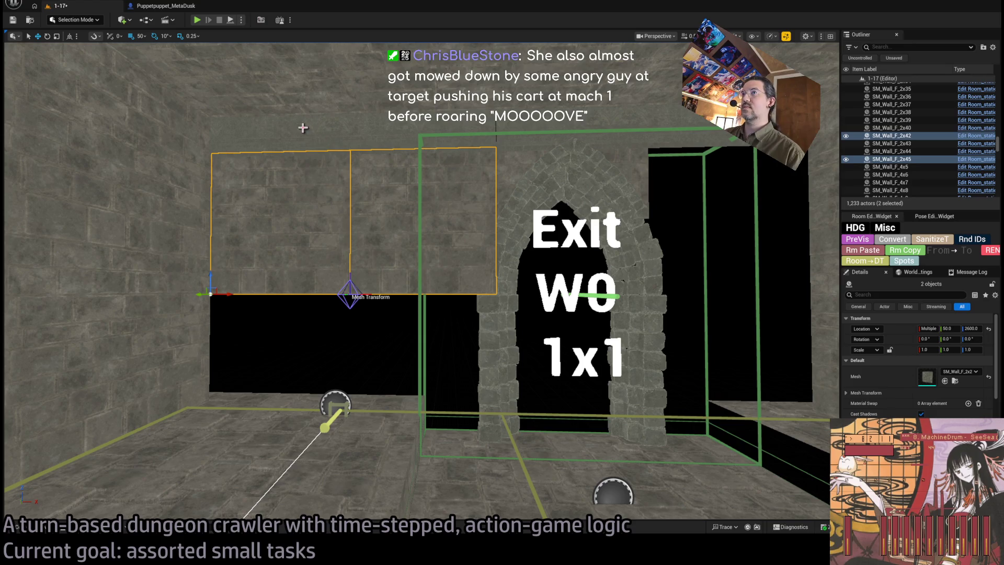
left_click(305, 129, "ctrl")
left_click(553, 137, "ctrl")
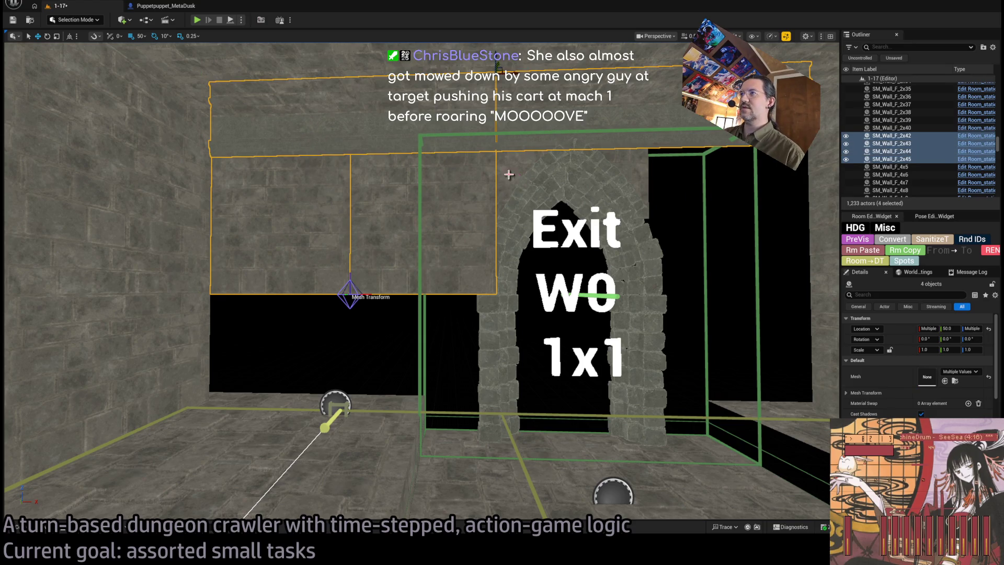
left_click(515, 180, "ctrl")
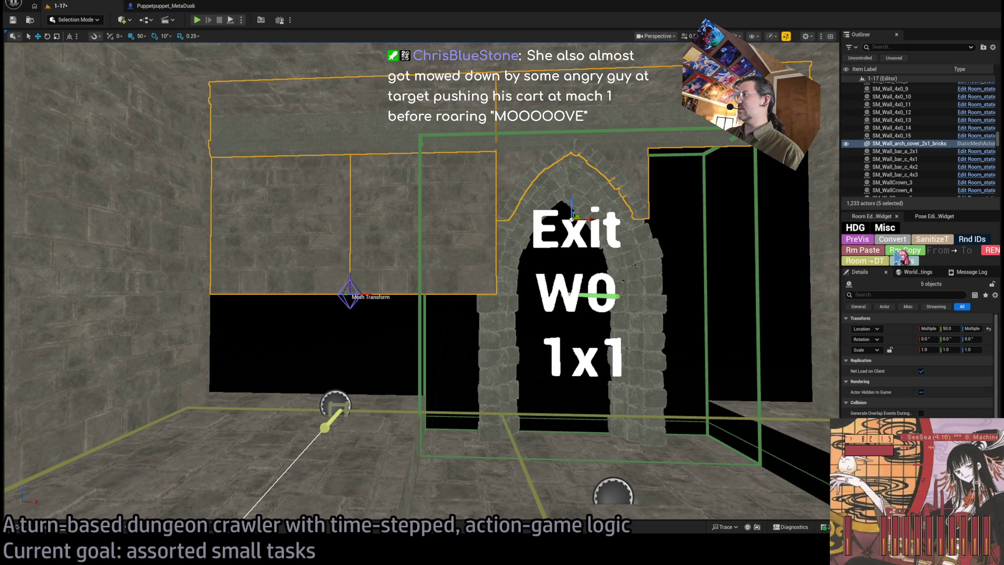
left_click(876, 252)
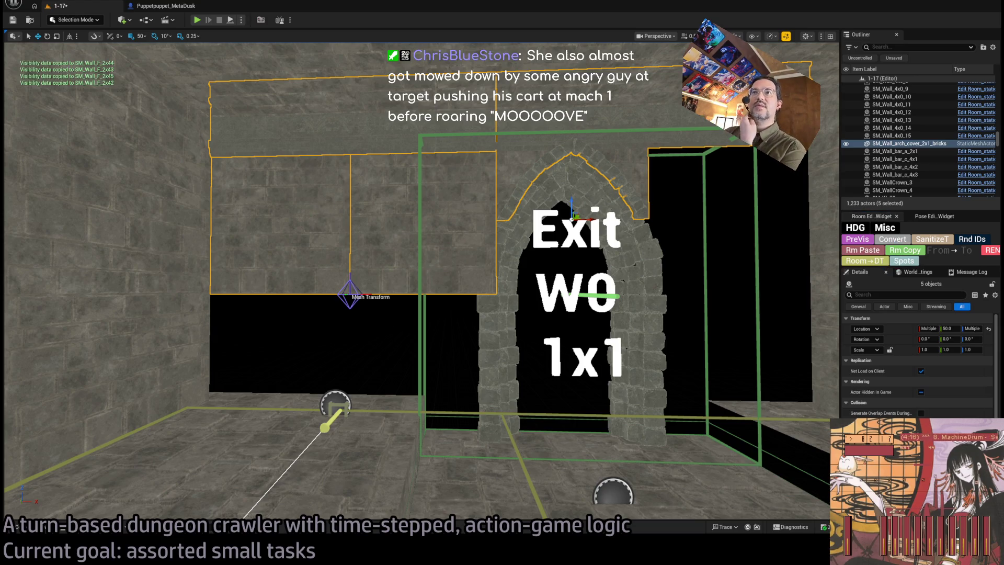
scroll(888, 376, "down", 10)
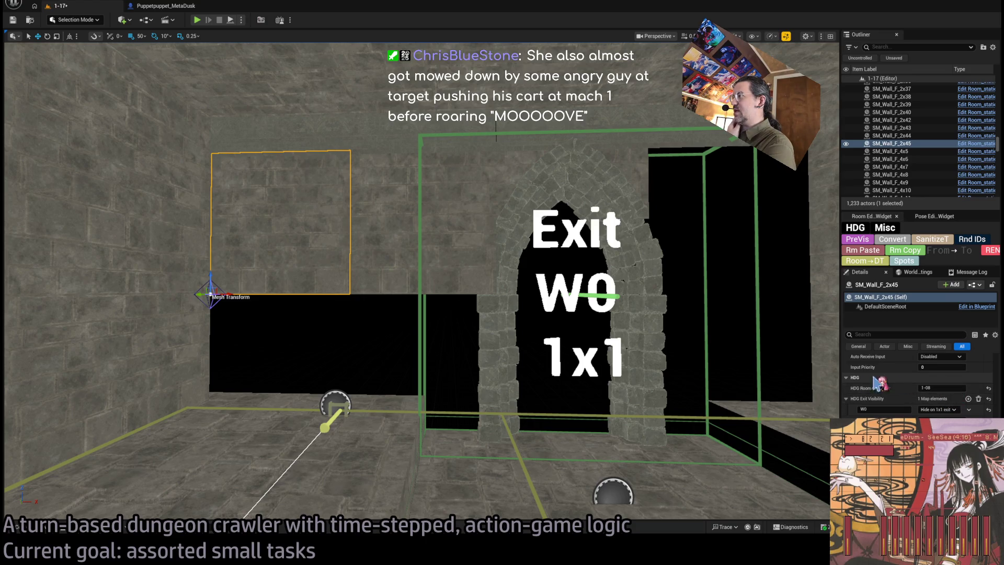
left_click_drag(395, 235, 395, 282)
left_click(395, 283)
Step: Copy exit visibility onto the floor pieces and wall SM_Wall_F_2x39 with Rm Copy
left_click(331, 302, "ctrl")
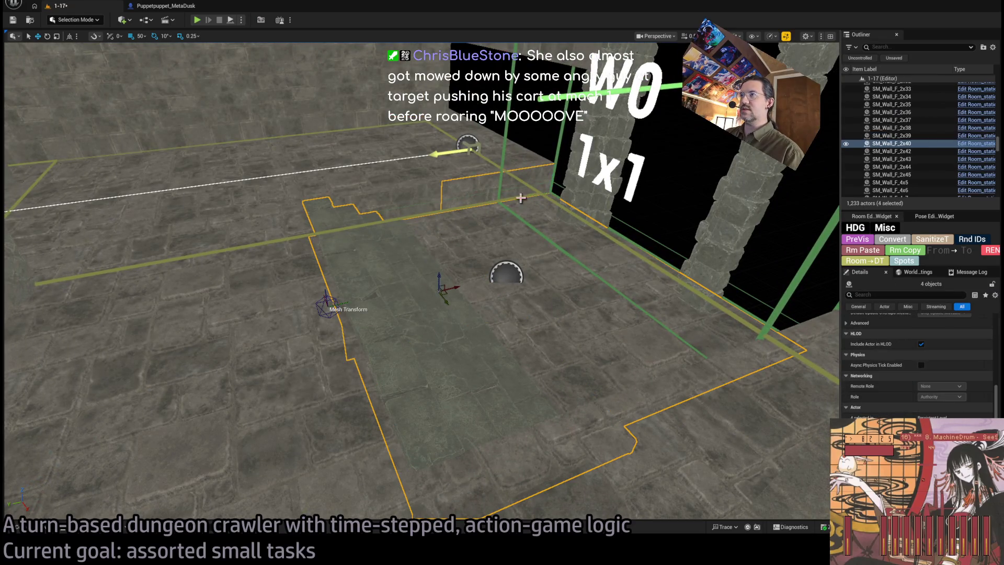
key("f")
left_click(63, 444, "ctrl")
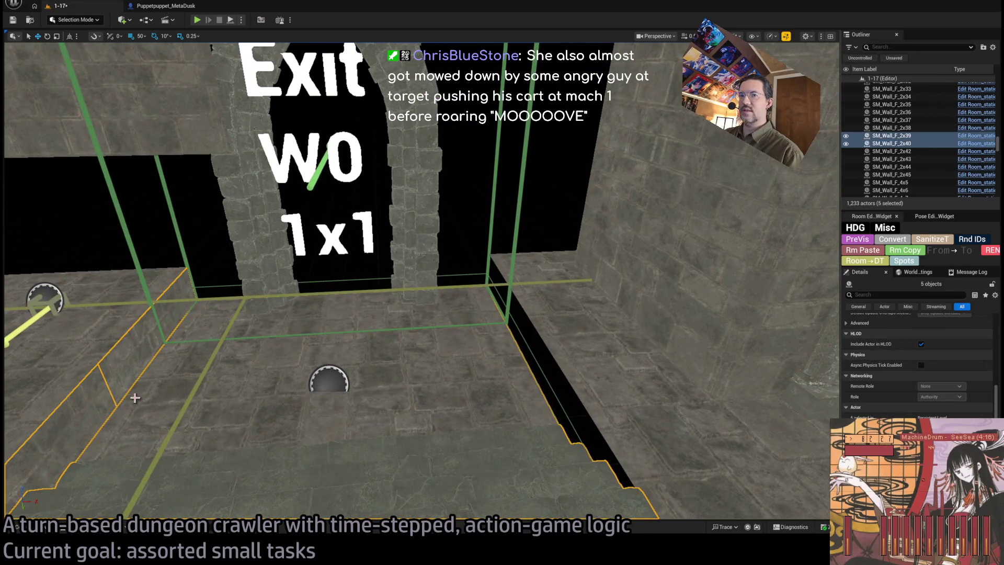
left_click(883, 252)
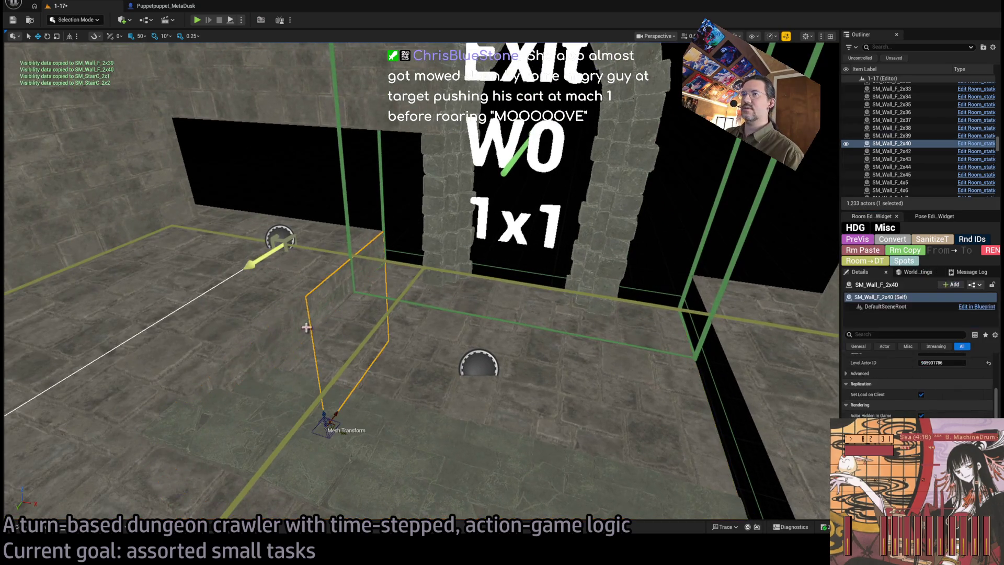
scroll(353, 335, "down", 3)
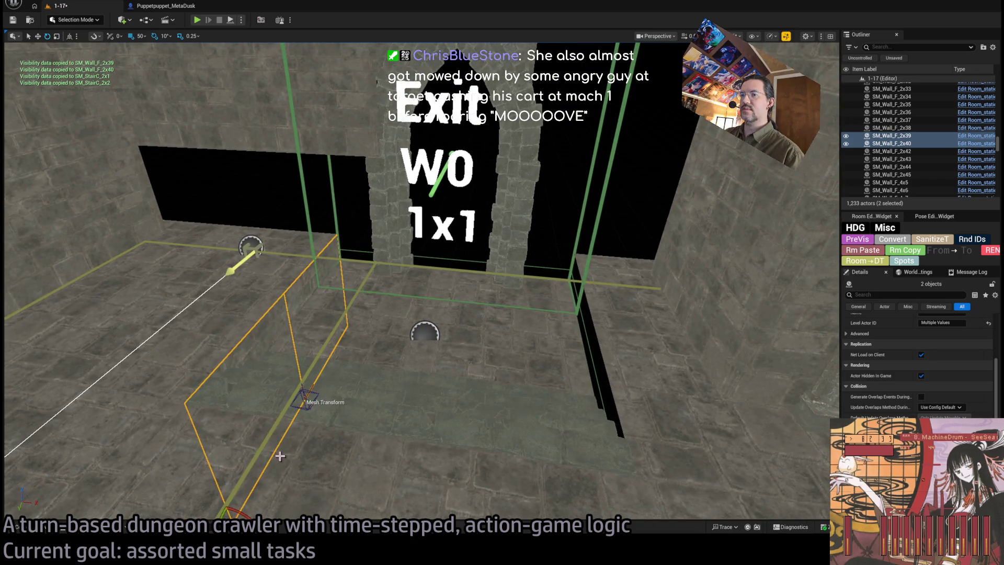
scroll(273, 456, "down", 1)
Step: Duplicate the two walls turned about 170° to sit beside the arch
key("e")
mouse_move(361, 405)
left_mouse_down()
mouse_move(369, 391)
mouse_move(370, 419)
mouse_move(719, 348)
mouse_move(687, 328)
left_mouse_up()
key("w")
key("f")
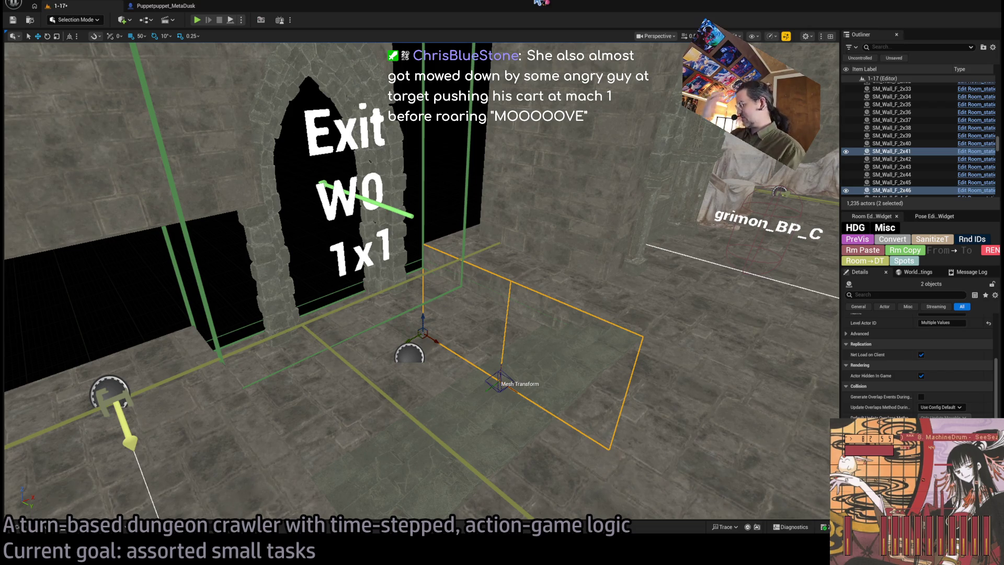
Step: Place wall panel copies into the gaps left and right of the Exit W0 arch
key("f")
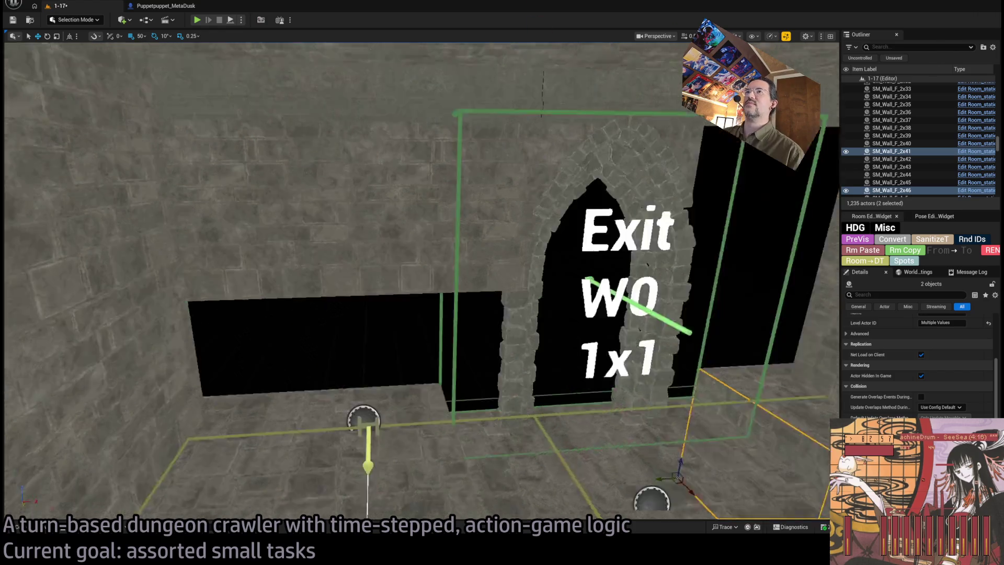
mouse_move(460, 196)
left_mouse_down()
mouse_move(392, 291)
mouse_move(332, 329)
mouse_move(226, 303)
mouse_move(242, 401)
mouse_move(306, 400)
left_mouse_up()
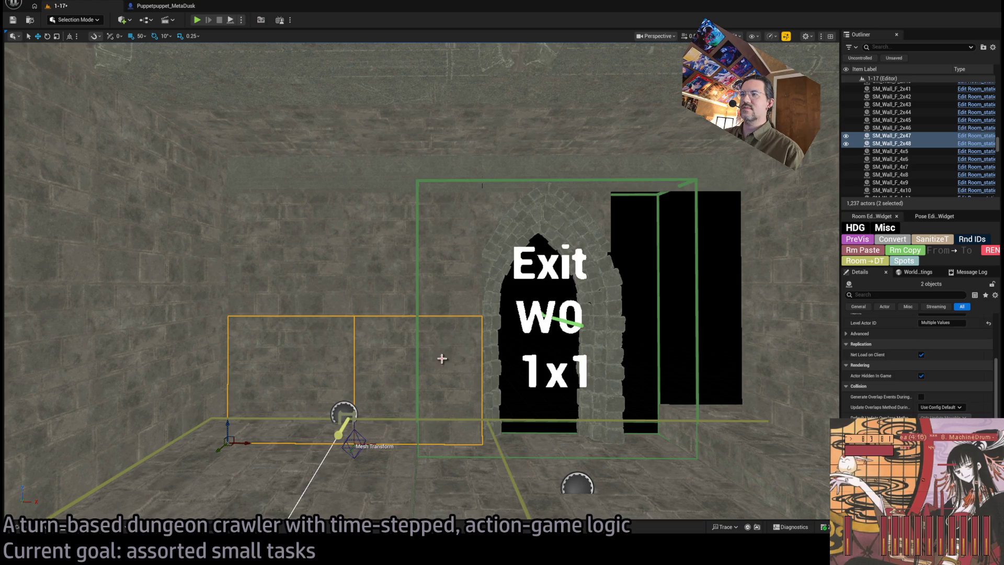
left_click(391, 264, "ctrl")
mouse_move(373, 441)
left_mouse_down()
mouse_move(661, 440)
mouse_move(633, 438)
left_mouse_up()
scroll(635, 398, "up", 6)
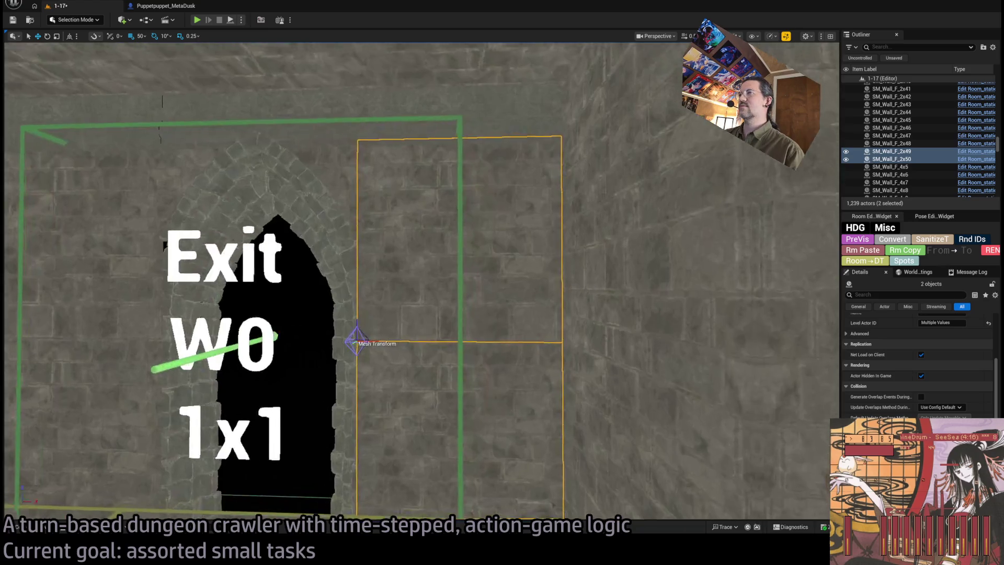
scroll(421, 280, "down", 3)
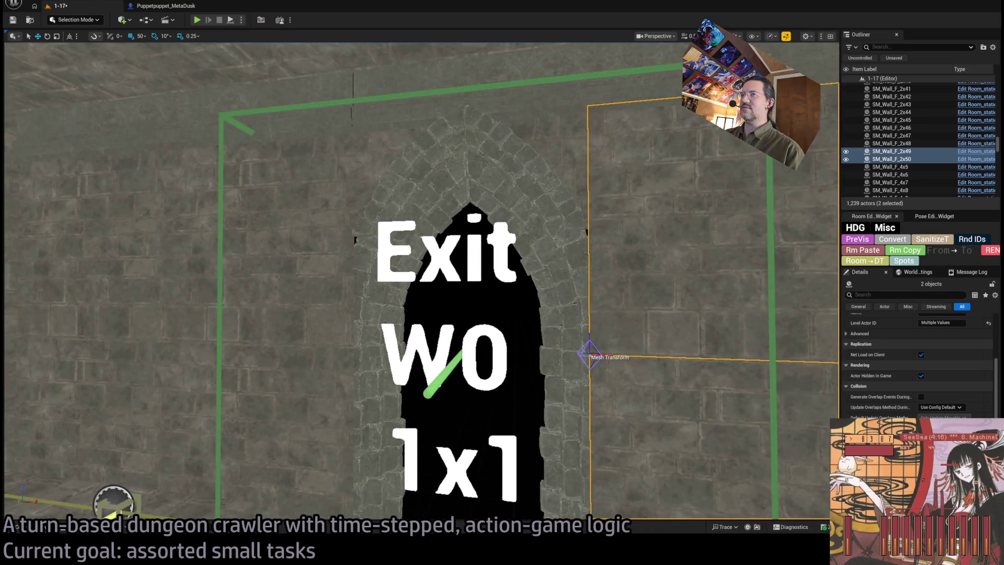
scroll(421, 281, "up", 8)
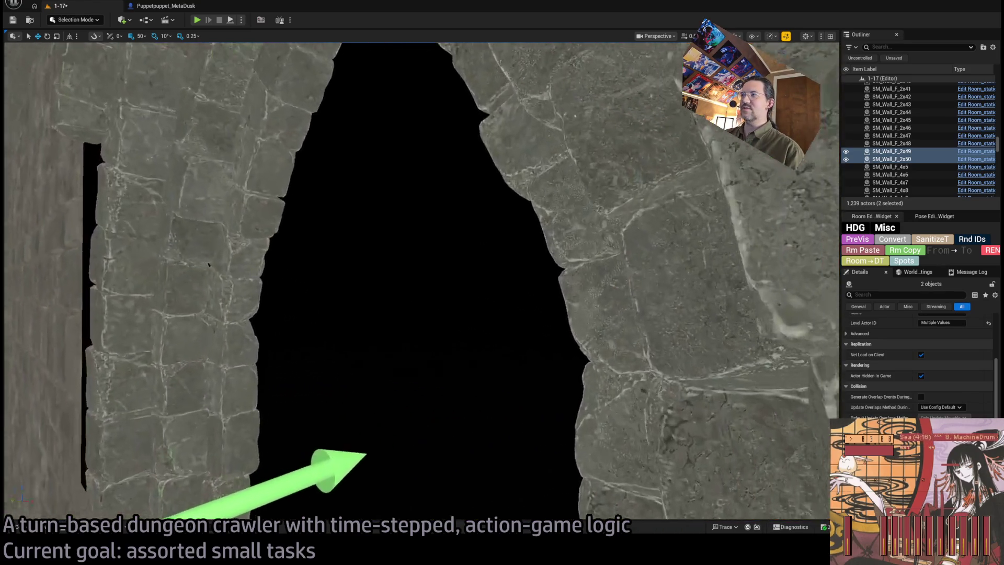
scroll(421, 281, "down", 5)
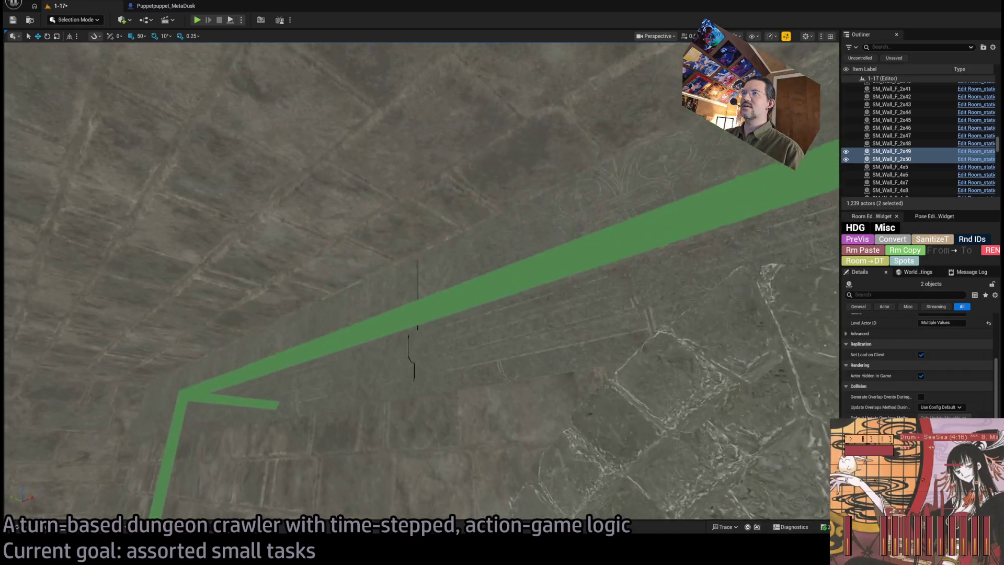
Step: Check bar pieces SM_Wall_F_2x44 and SM_Wall_F_2x43 above the exit, undoing a stray move
left_click(573, 287)
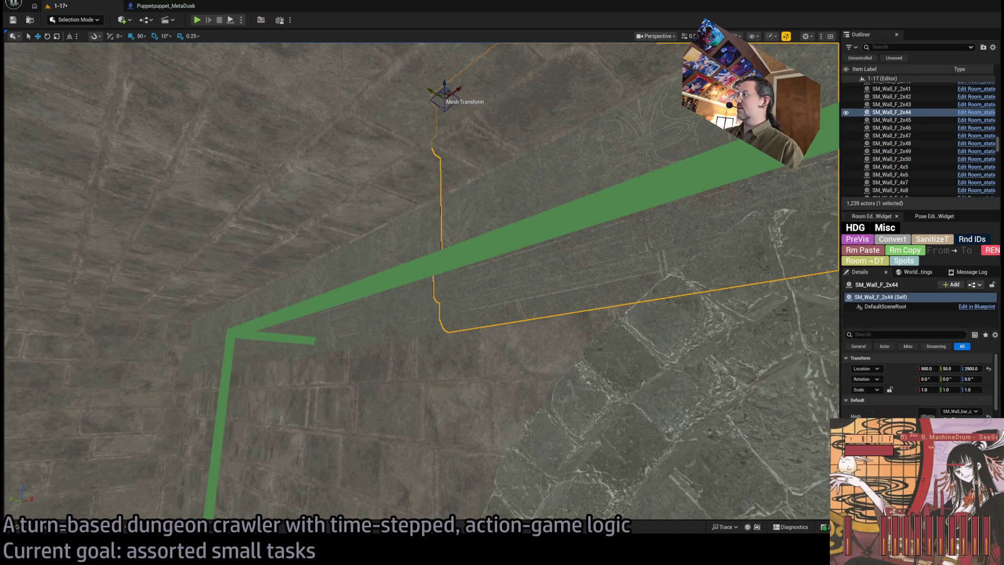
key("End")
key("ctrl+z")
left_click(374, 312)
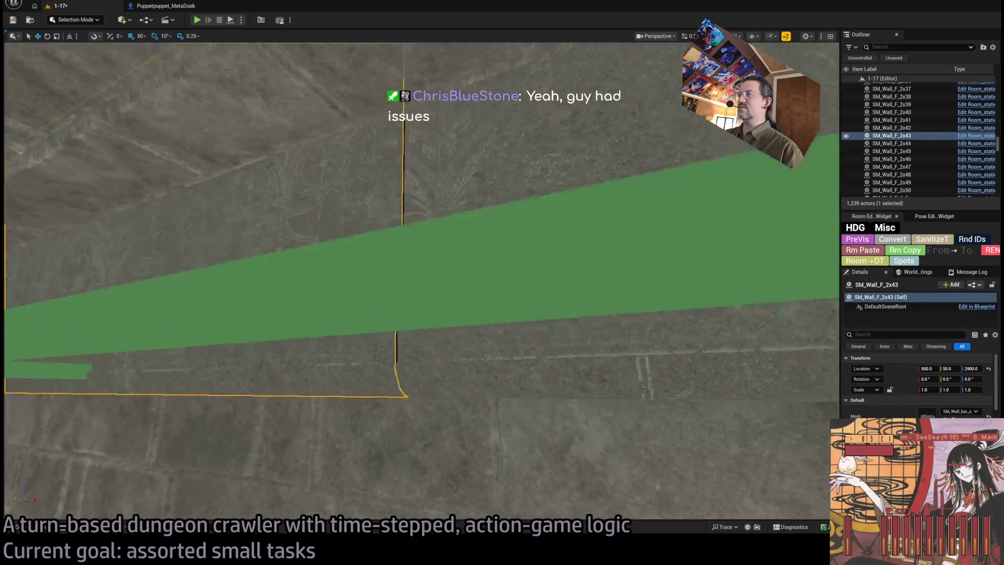
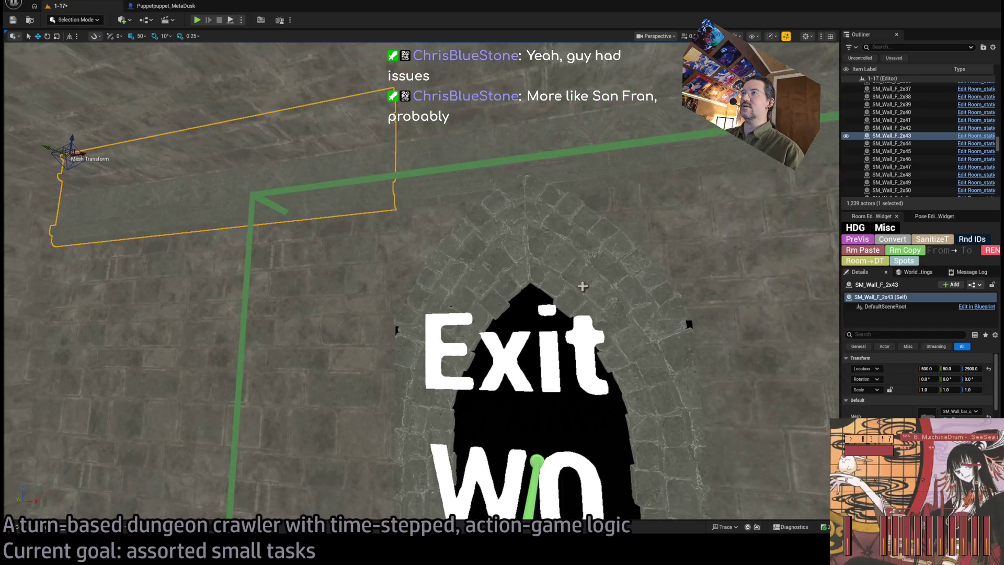
Step: Inspect the arch cover, neighbouring walls and stone arch gate at the exit
left_click(508, 208)
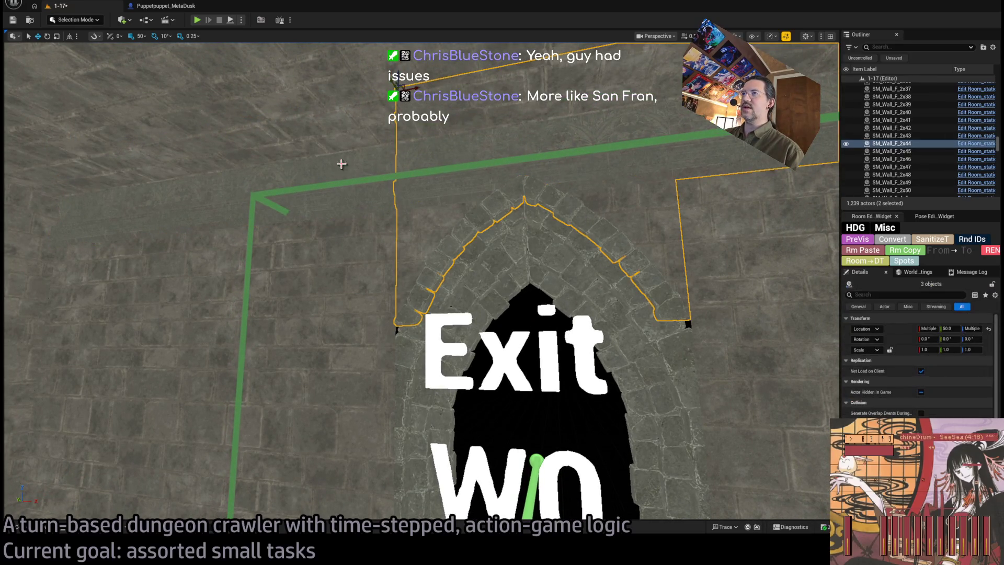
left_click(67, 146, "ctrl")
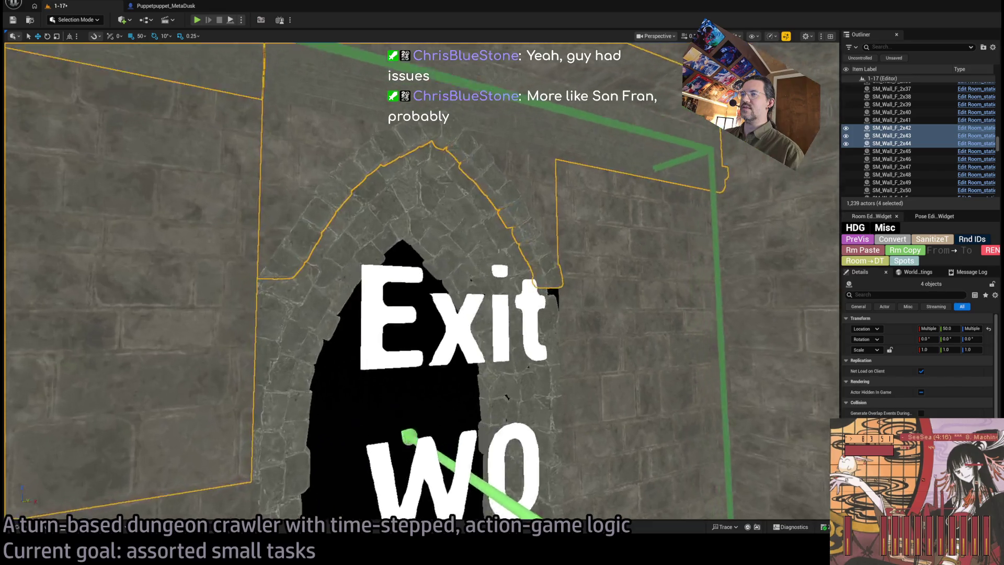
left_click(526, 257)
mouse_move(619, 473)
left_mouse_down()
mouse_move(695, 426)
mouse_move(566, 400)
mouse_move(593, 517)
mouse_move(577, 520)
mouse_move(437, 307)
left_mouse_up()
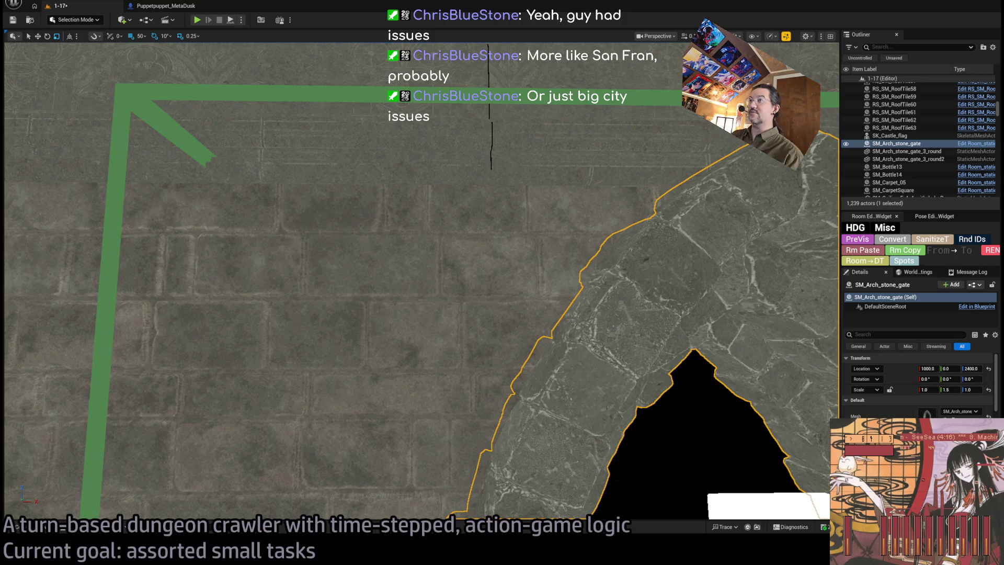
Step: Narrow the selection to wall piece SM_Wall_F_2x43, next to SM_Wall_F_2x44
left_click(435, 131)
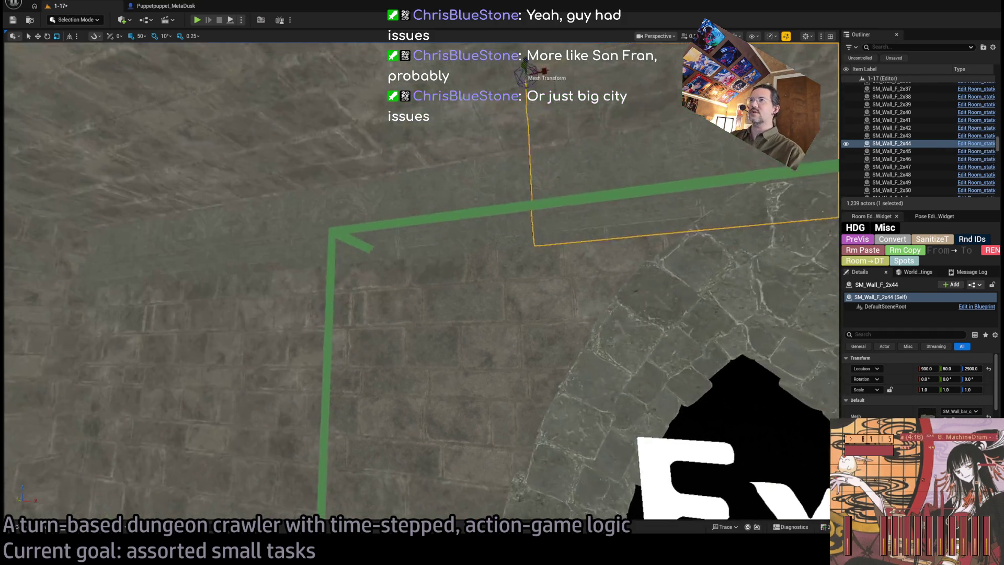
left_click(405, 173)
scroll(434, 177, "up", 5)
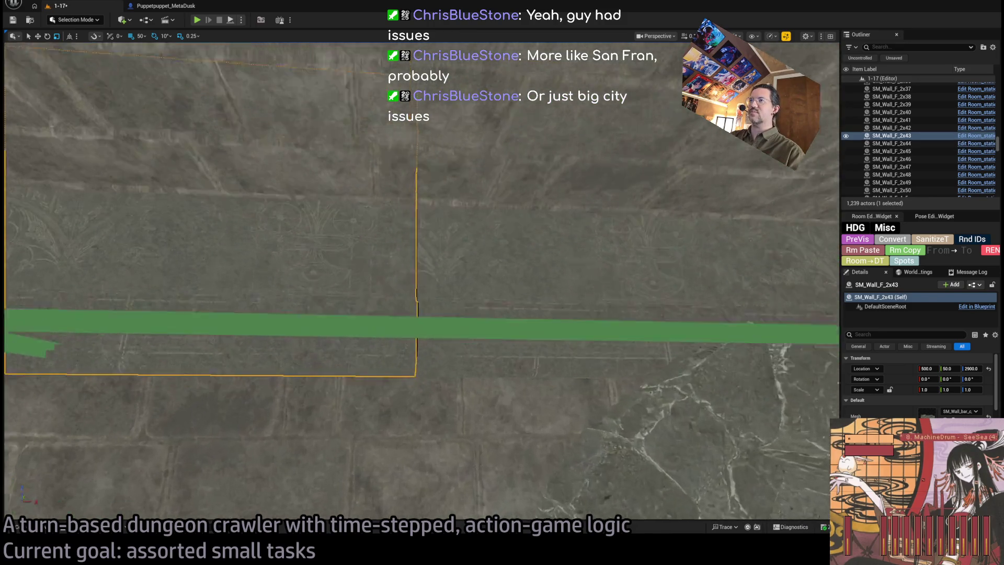
left_click(503, 184, "ctrl")
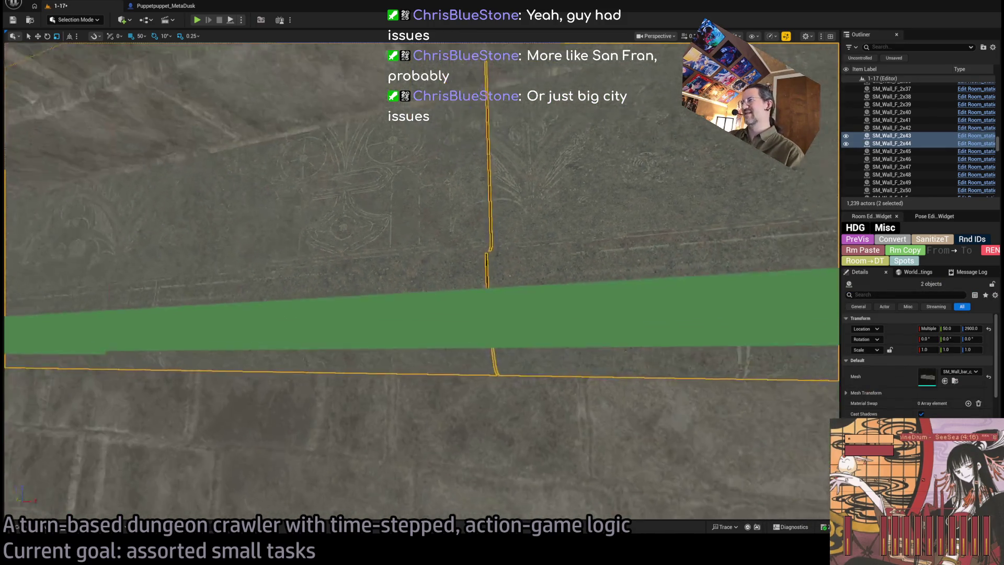
left_click(464, 201)
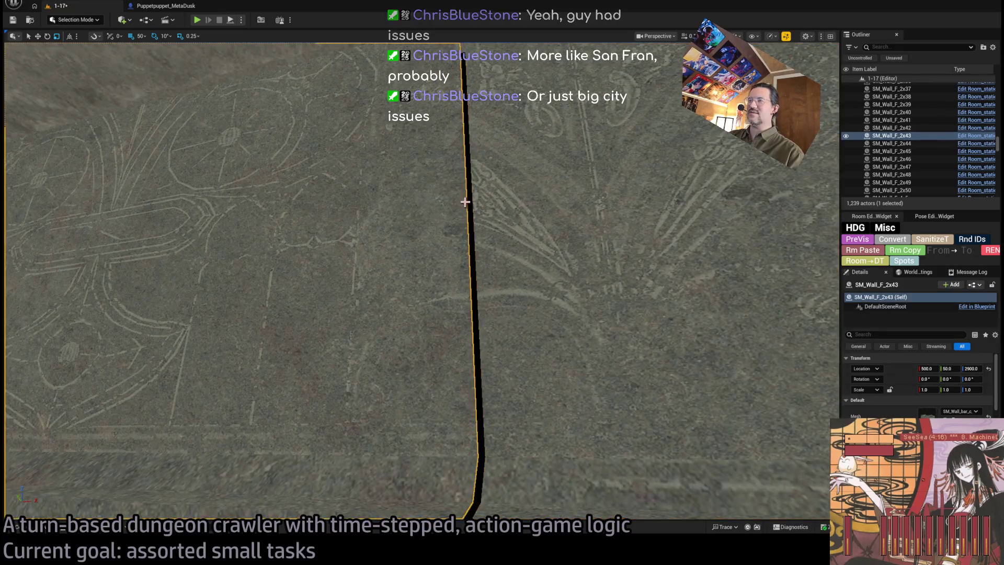
scroll(465, 202, "down", 6)
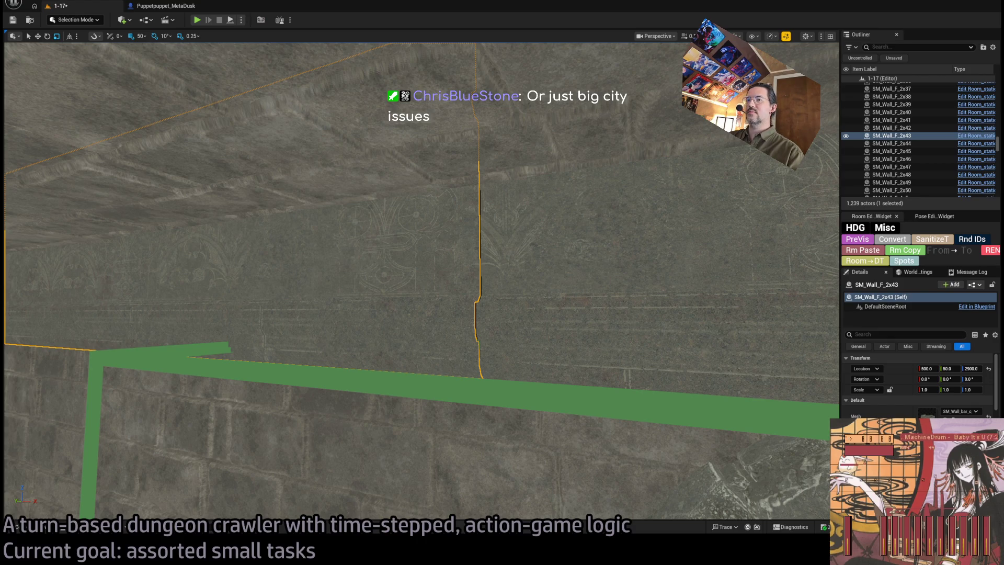
Step: Set Scale X to 1.005 on SM_Wall_F_2x43 and SM_Wall_F_2x44, then refocus the view
left_click(503, 293)
key("ctrl+z")
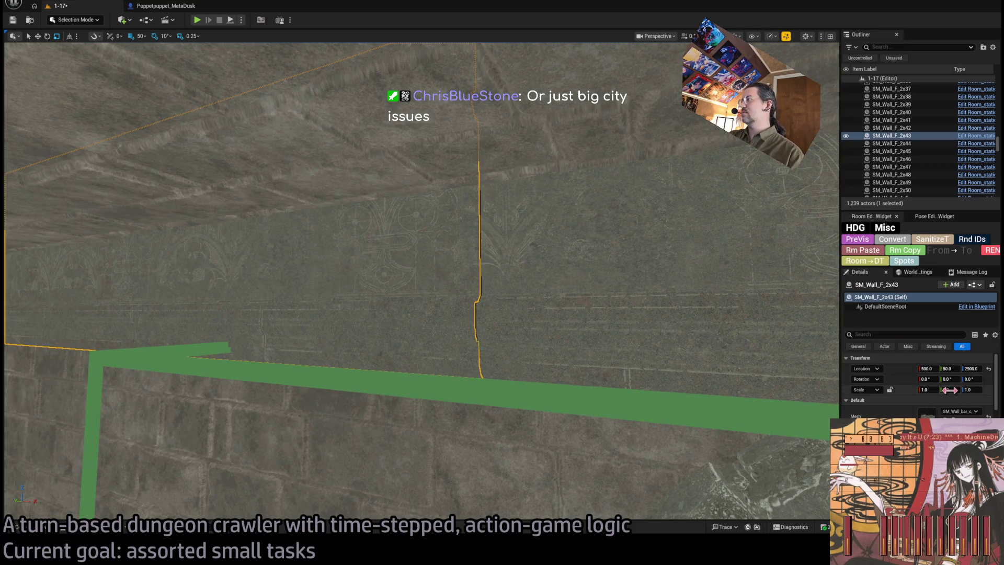
left_click_drag(930, 390, 930, 390)
type("05")
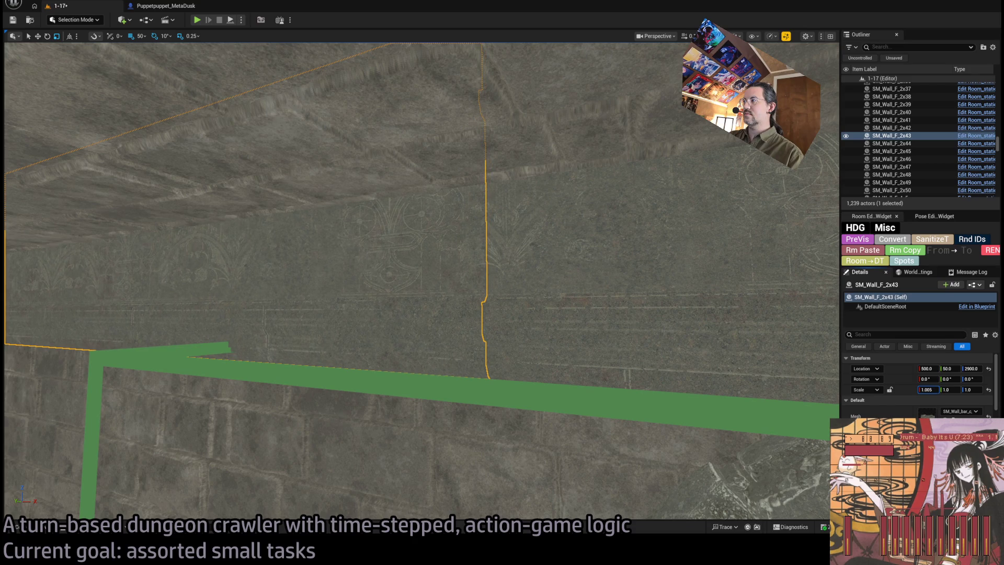
left_click(734, 301)
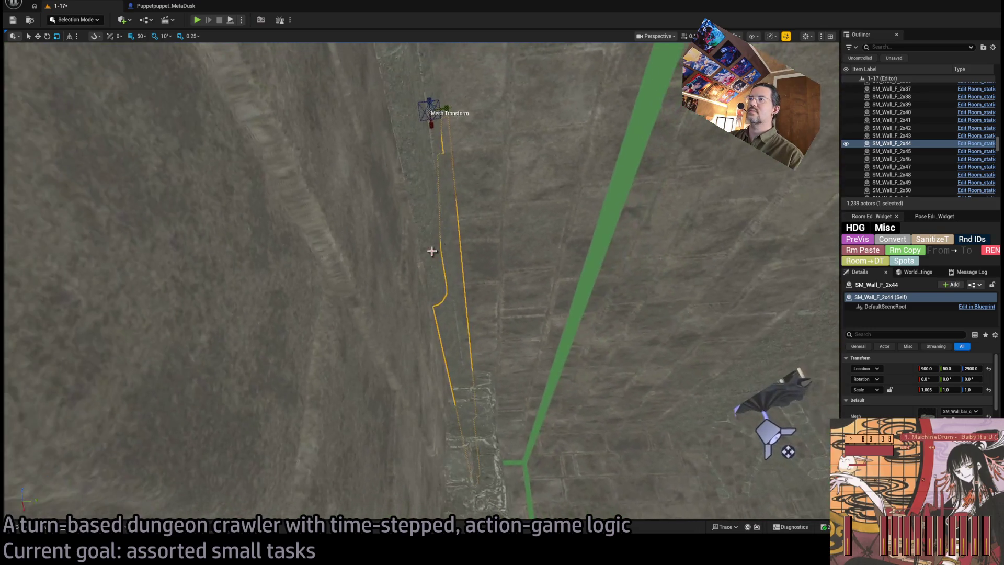
left_click(431, 251, "ctrl")
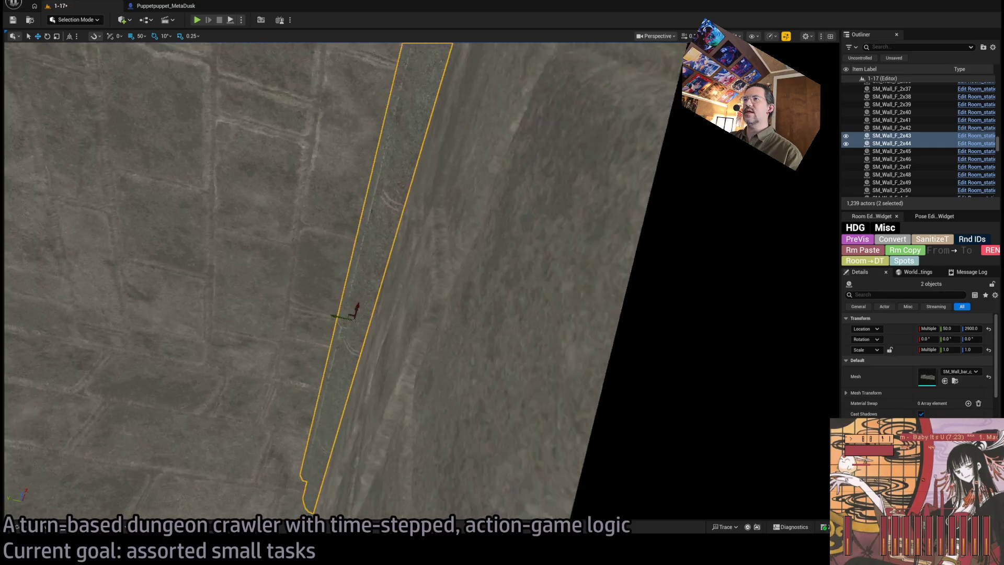
key("d")
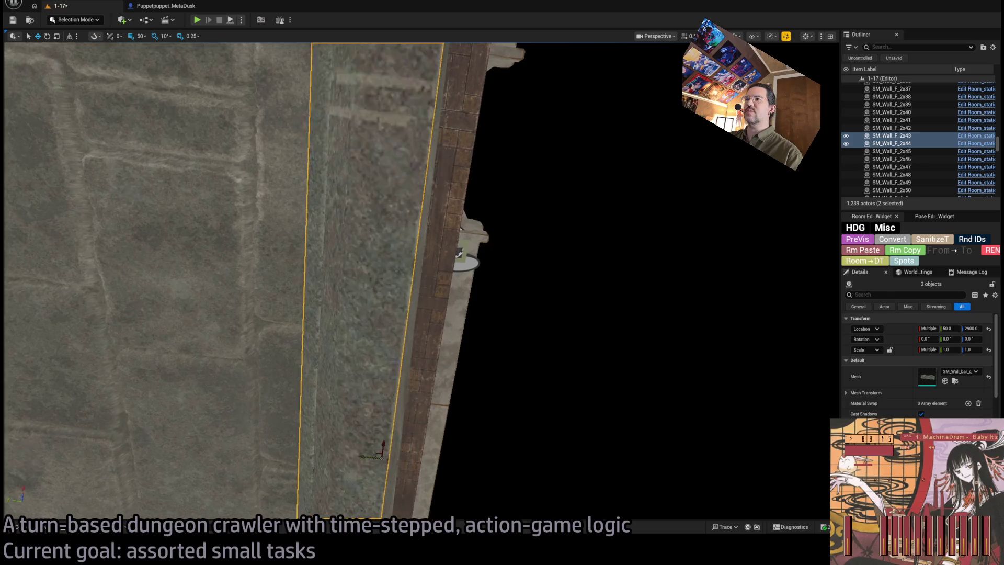
key("f")
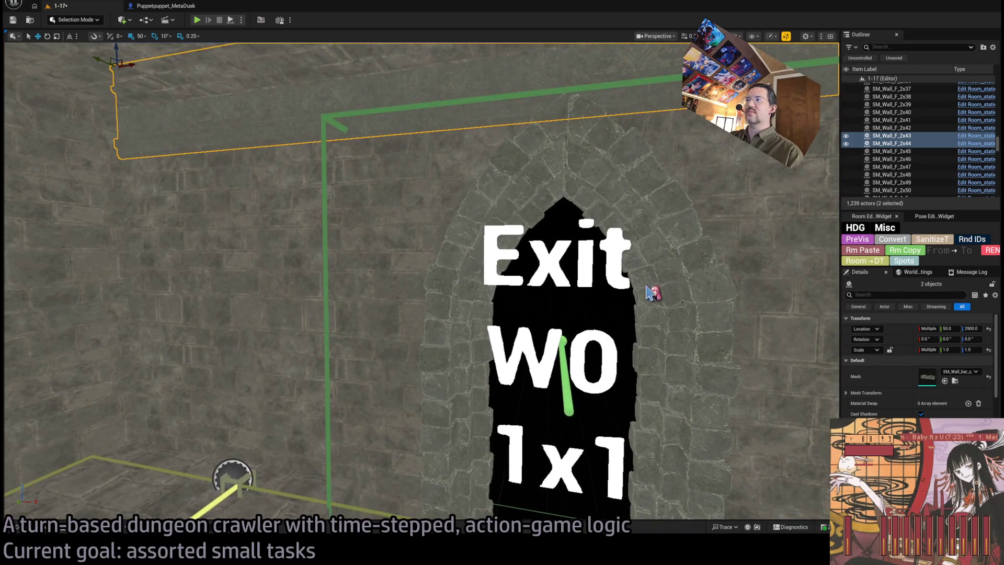
Step: Frame the stone arch gate and open SM_Arch_stone_gate in the Static Mesh editor
left_click(676, 278)
key("f")
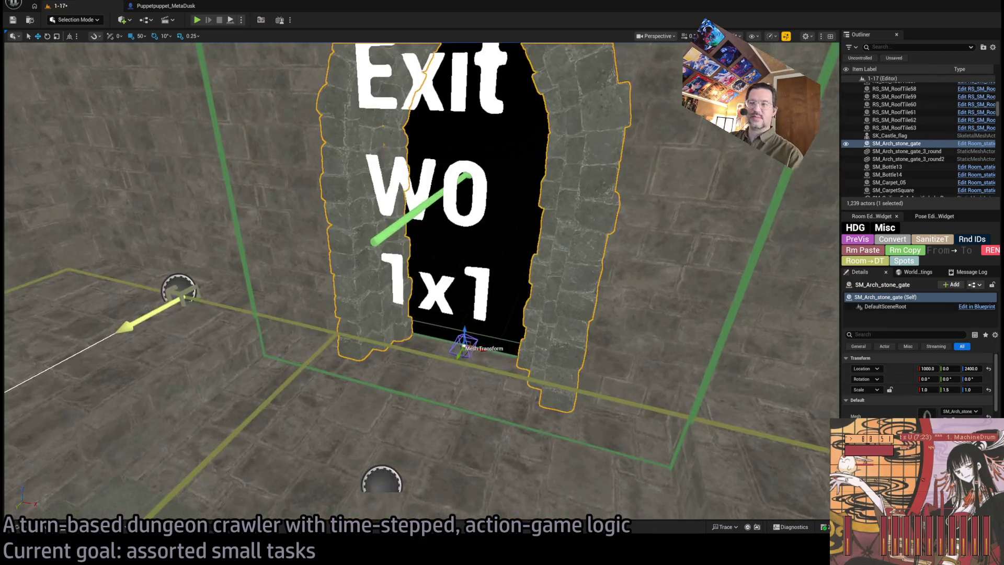
key("f")
scroll(666, 343, "down", 3)
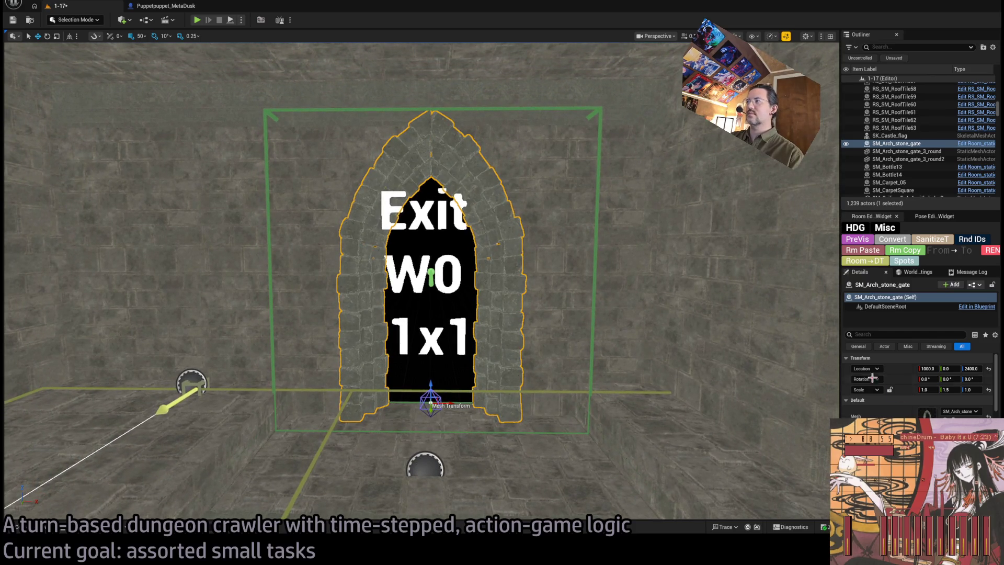
double_click(422, 298)
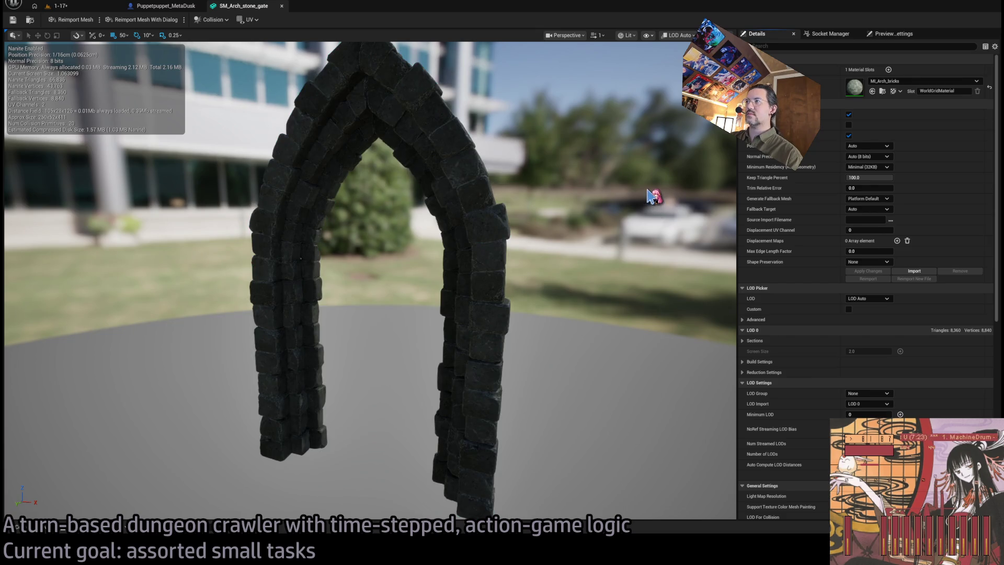
Step: Set move snapping to 100 and nudge the right leg's collision box left
mouse_move(520, 149)
left_mouse_down()
mouse_move(520, 89)
mouse_move(519, 235)
left_mouse_up()
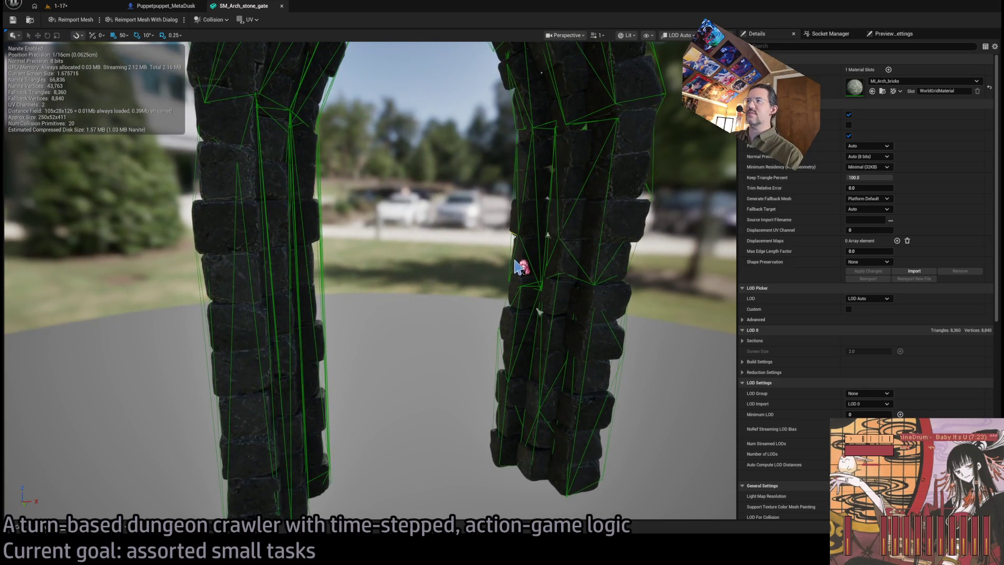
key("f")
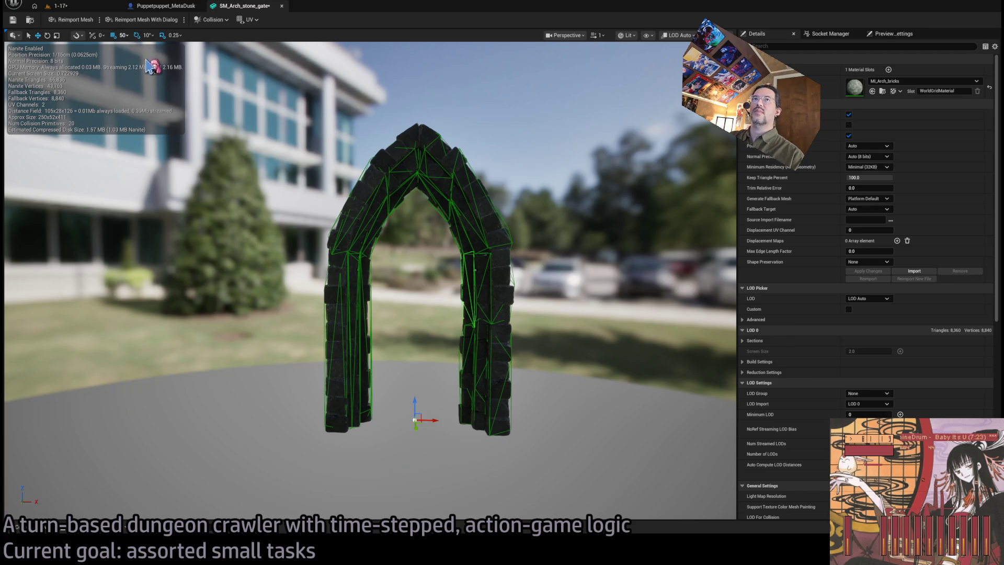
key("bracketright")
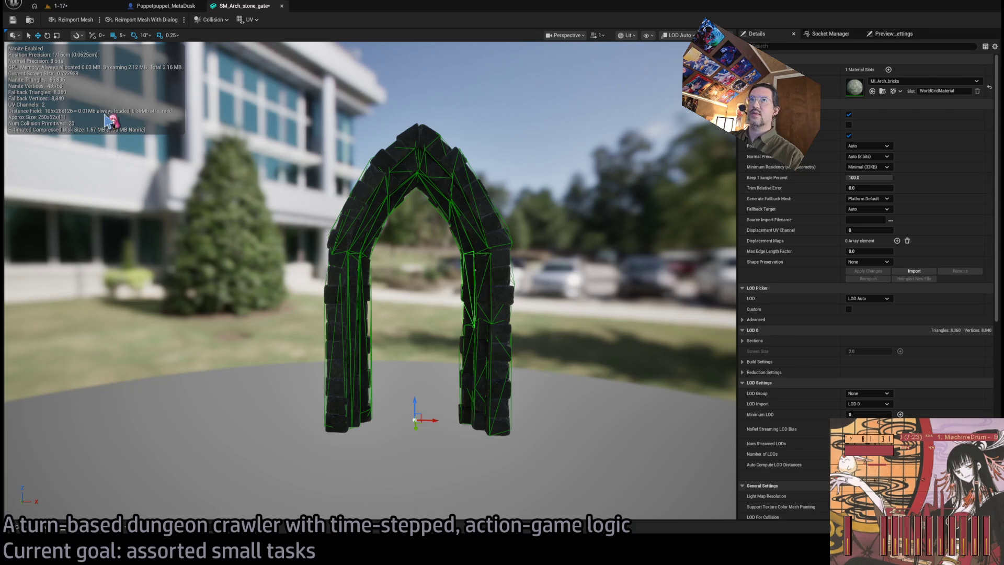
mouse_move(434, 425)
left_mouse_down()
mouse_move(470, 425)
mouse_move(447, 361)
left_mouse_up()
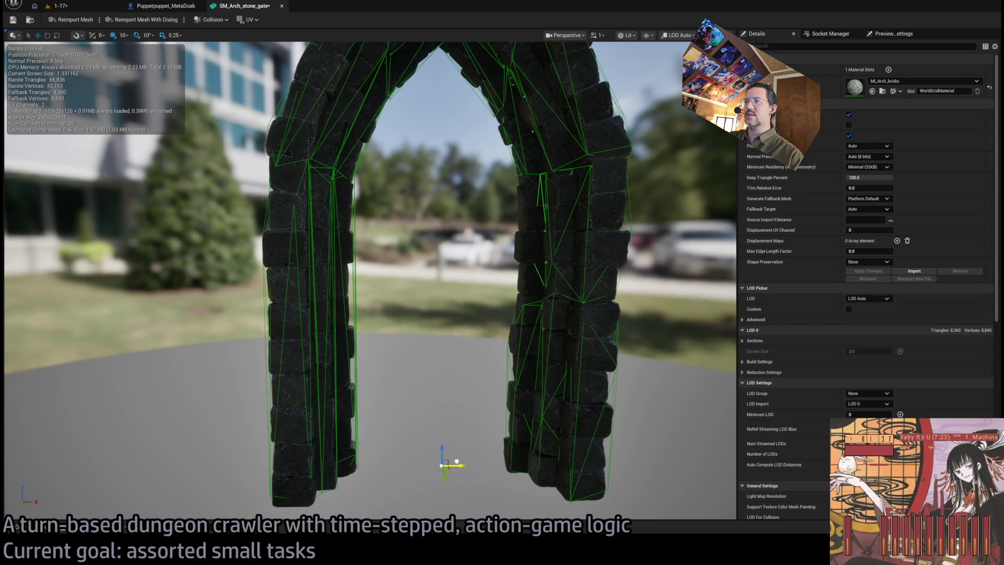
left_click(520, 352)
mouse_move(457, 464)
left_mouse_down()
mouse_move(446, 464)
mouse_move(457, 465)
left_mouse_up()
Step: Shift the left leg's collision box left along X
left_click(364, 391)
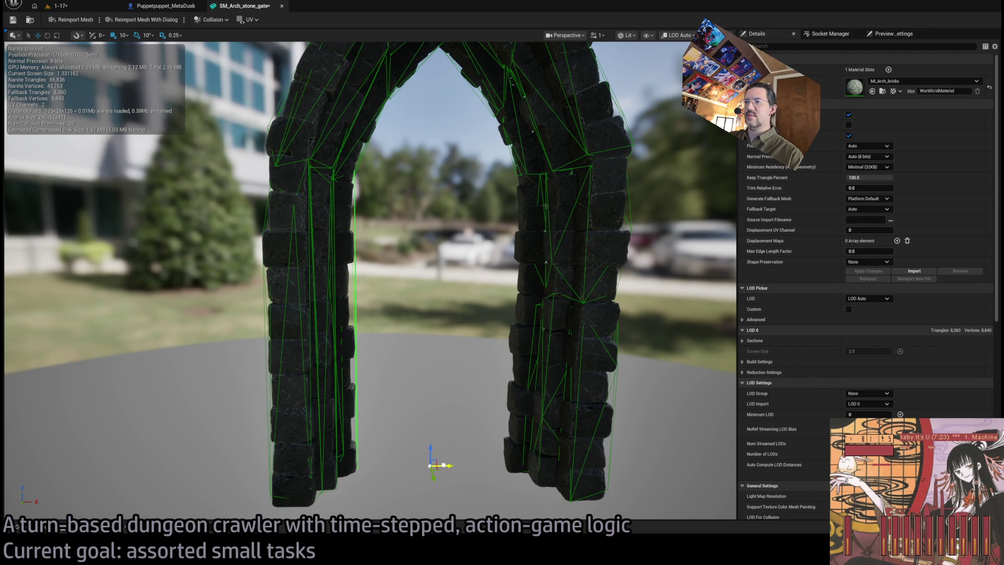
scroll(405, 303, "up", 4)
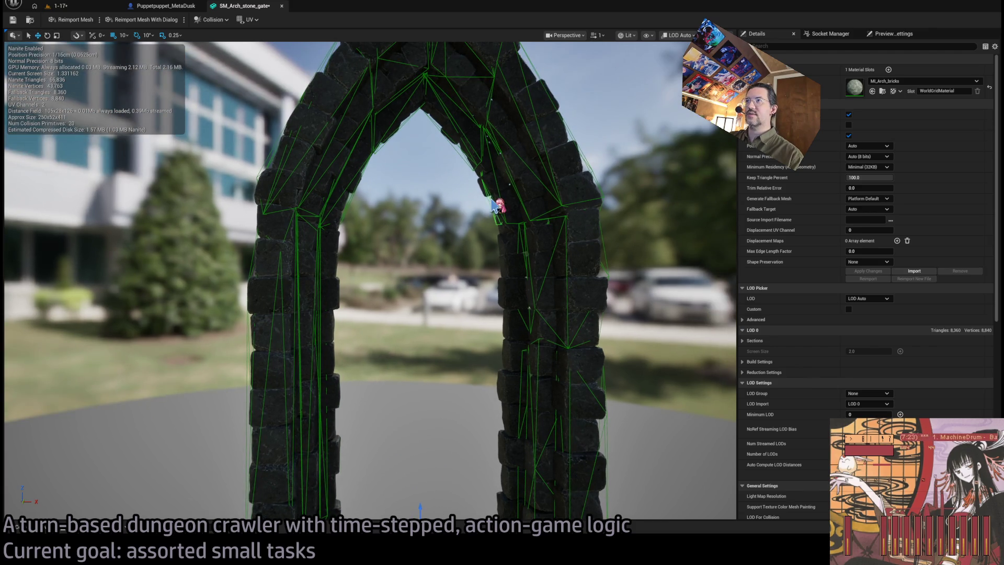
scroll(489, 375, "down", 4)
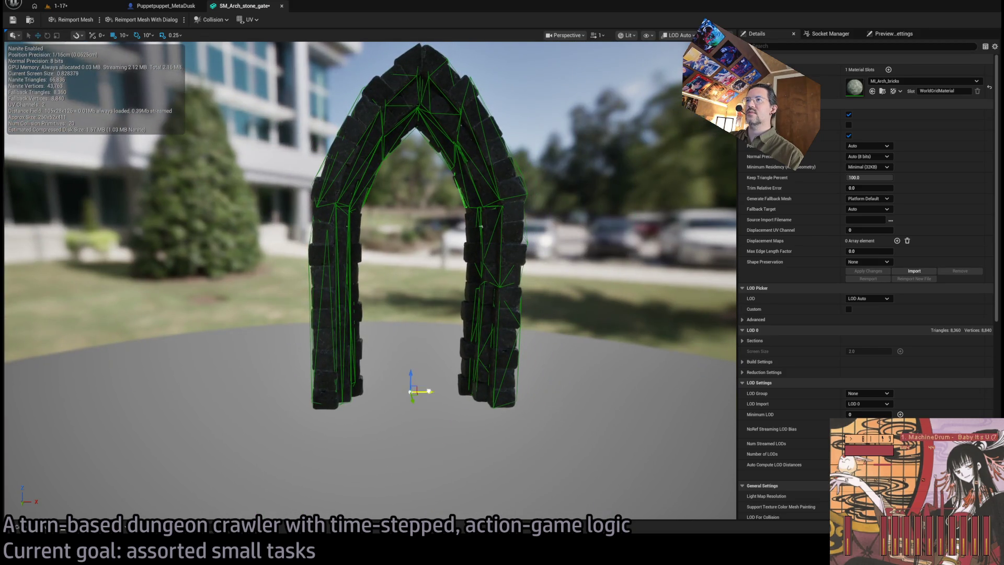
left_click_drag(425, 393, 417, 392)
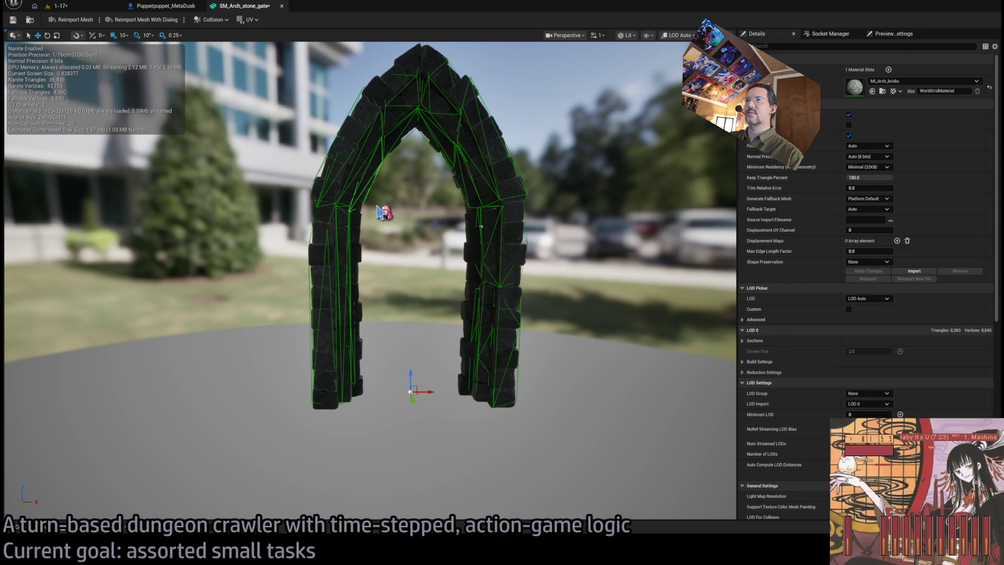
left_click_drag(421, 390, 429, 390)
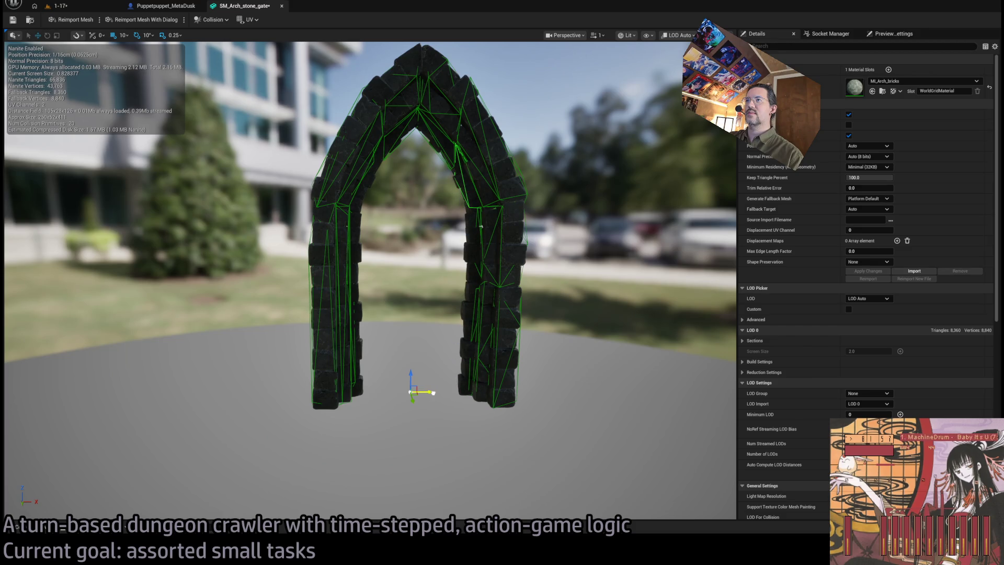
left_click_drag(434, 393, 441, 393)
key("ctrl+z")
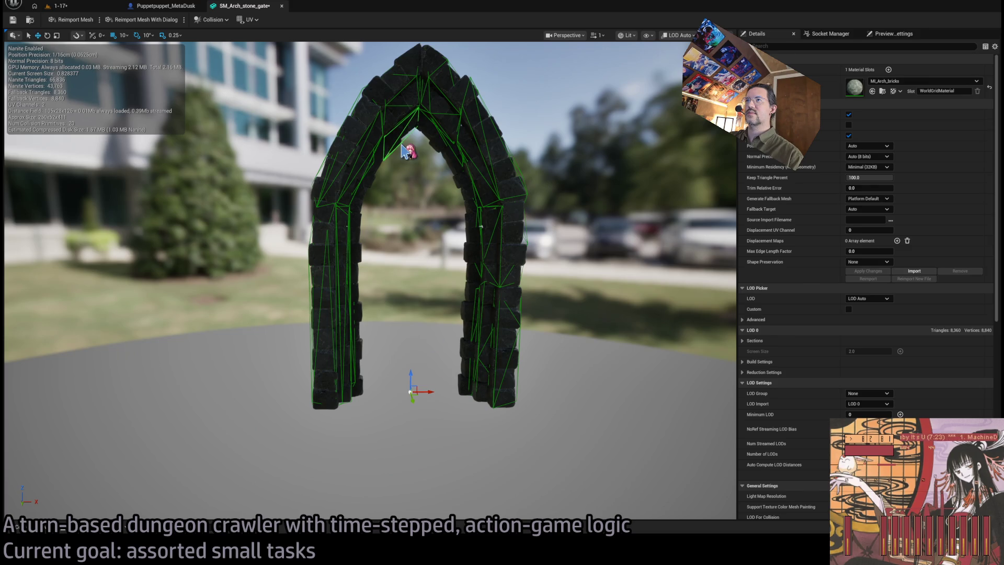
left_click_drag(430, 390, 422, 390)
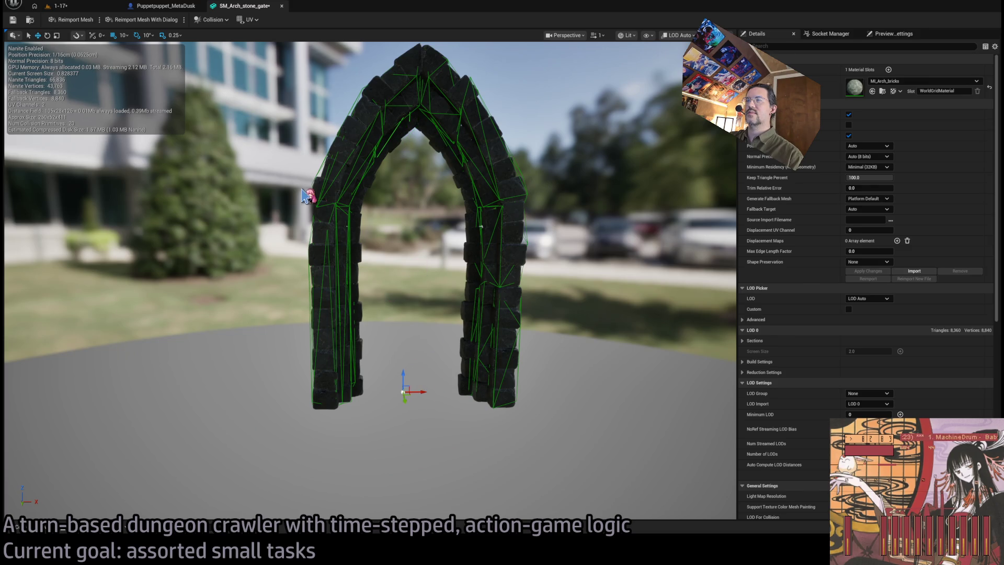
Step: Save the arch gate mesh and switch to the Puppetpuppet_MetaDusk Blueprint
left_click(13, 19)
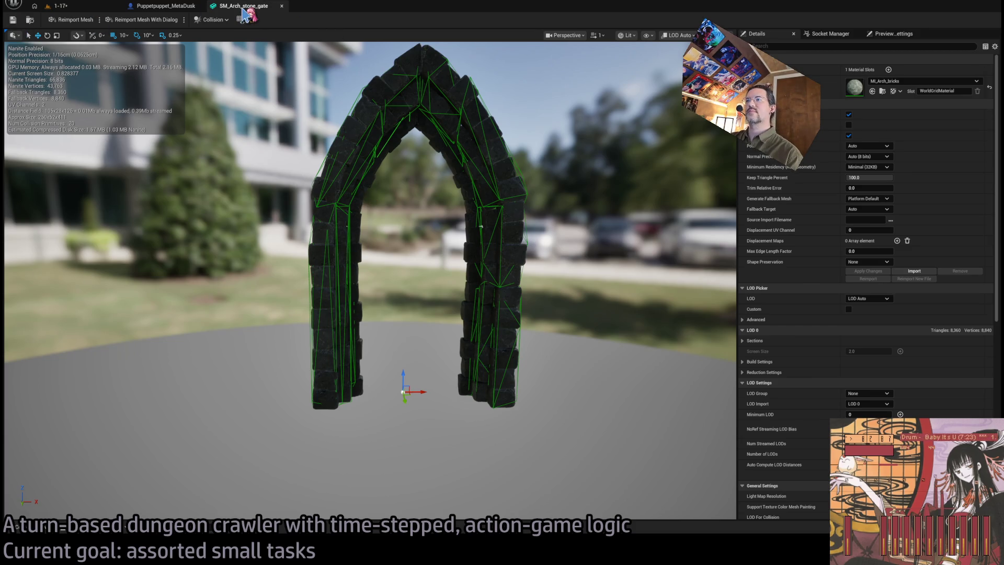
mouse_move(382, 222)
left_mouse_down()
mouse_move(345, 241)
mouse_move(423, 243)
mouse_move(385, 197)
left_mouse_up()
left_click(165, 6)
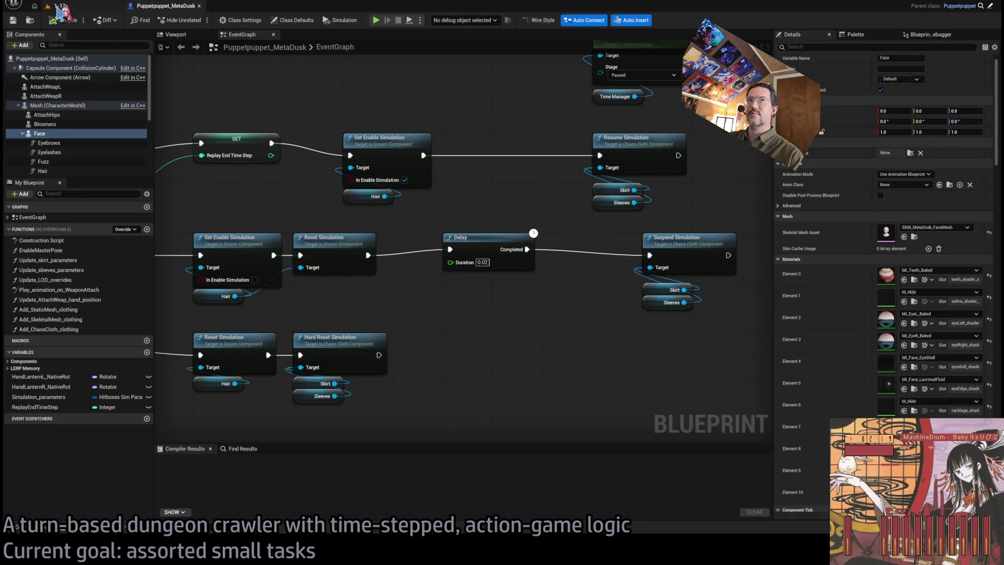
Step: Back in level 1-17, select the brick arch cover and briefly inspect its mesh
left_click(59, 6)
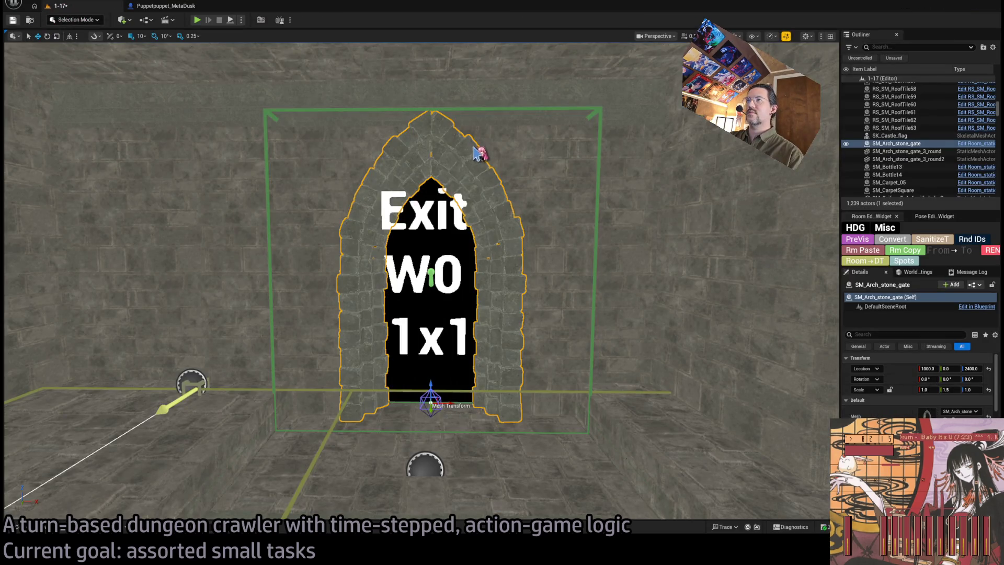
left_click(496, 137)
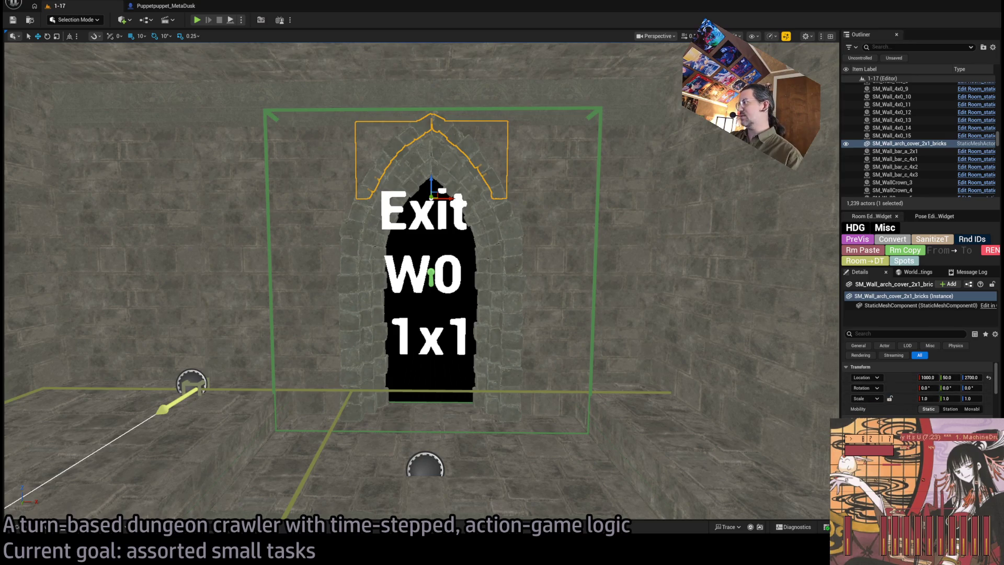
key("ctrl+e")
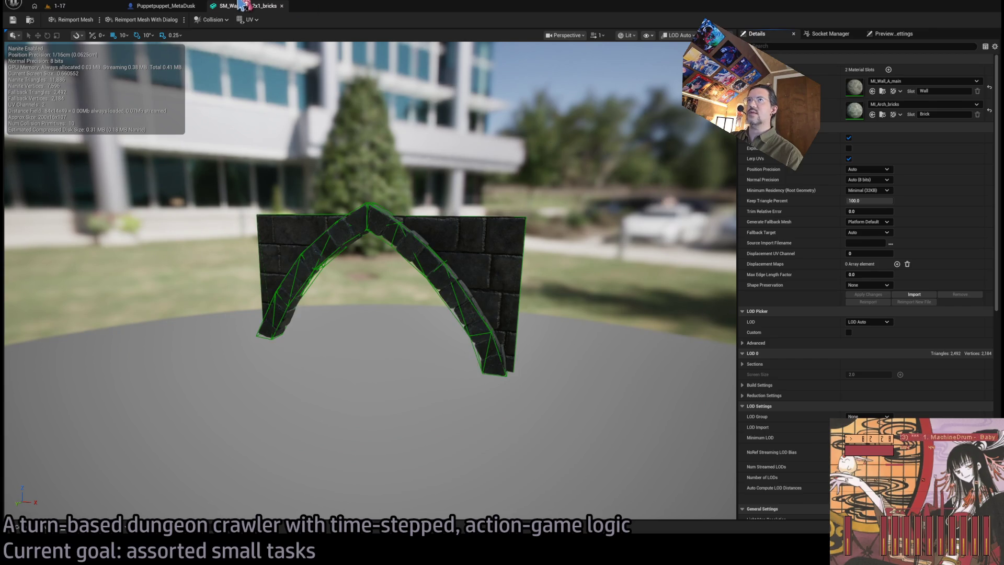
left_click(281, 6)
left_click(198, 6)
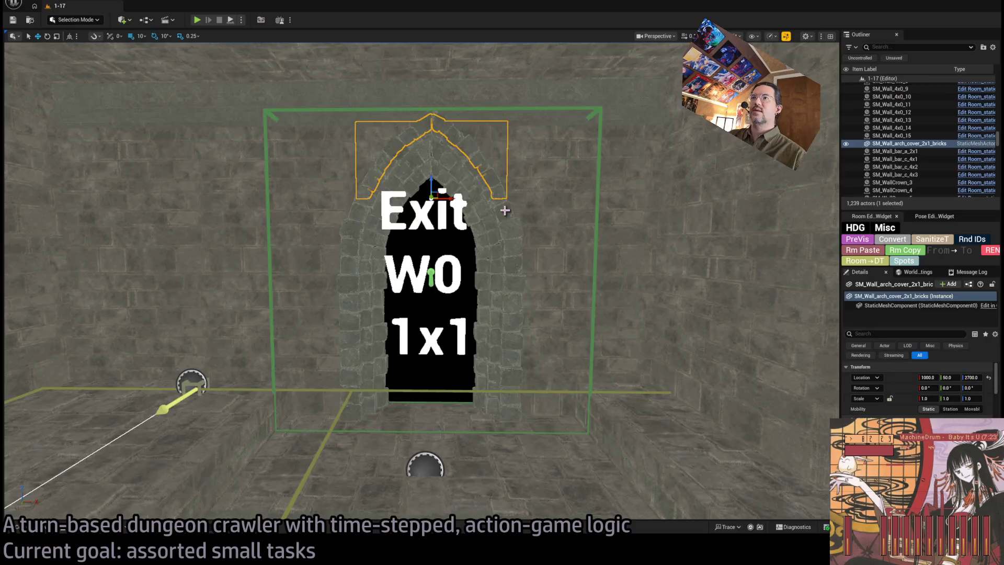
Step: Add the eight SM_Wall_F pieces flanking the Exit doorway to the selection
mouse_move(489, 210)
left_mouse_down()
mouse_move(491, 220)
mouse_move(442, 211)
mouse_move(470, 205)
left_mouse_up()
mouse_move(499, 244)
left_mouse_down()
mouse_move(500, 256)
mouse_move(499, 244)
left_mouse_up()
scroll(939, 407, "down", 10)
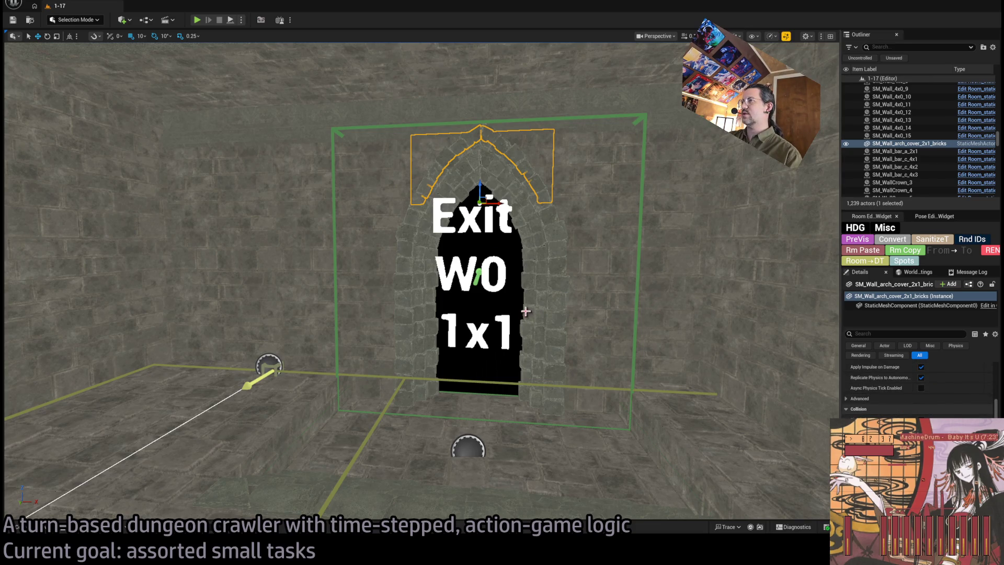
left_click(356, 130, "ctrl")
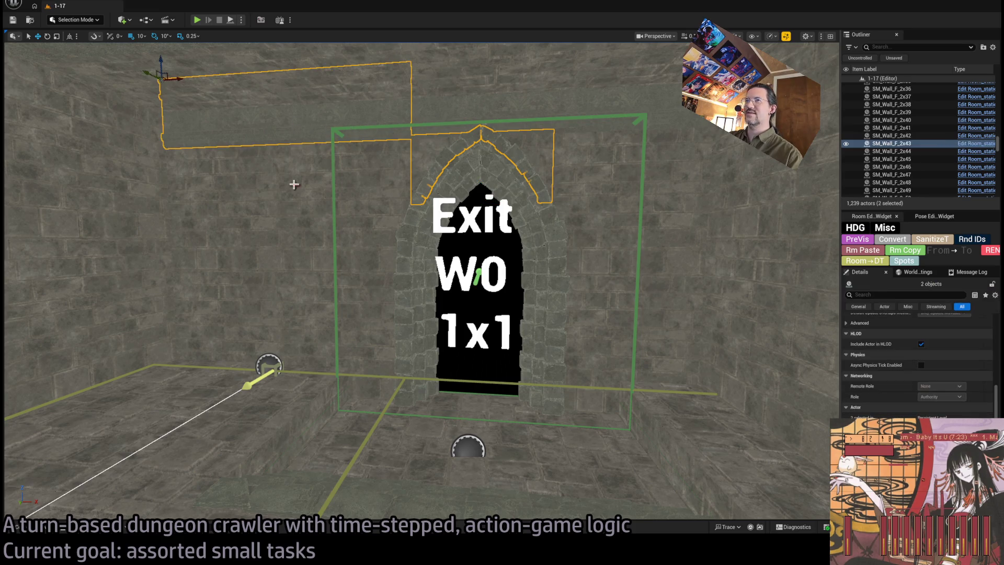
left_click(365, 180, "ctrl")
left_click(230, 219, "ctrl")
left_click(261, 293, "ctrl")
left_click(345, 319, "ctrl")
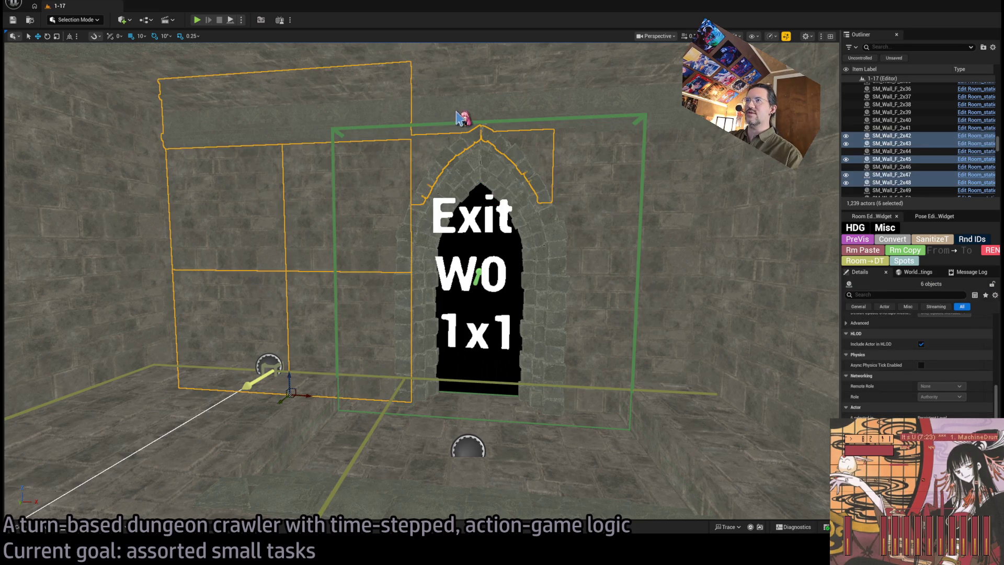
left_click(509, 116, "ctrl")
left_click(614, 192, "ctrl")
left_click(648, 319, "ctrl")
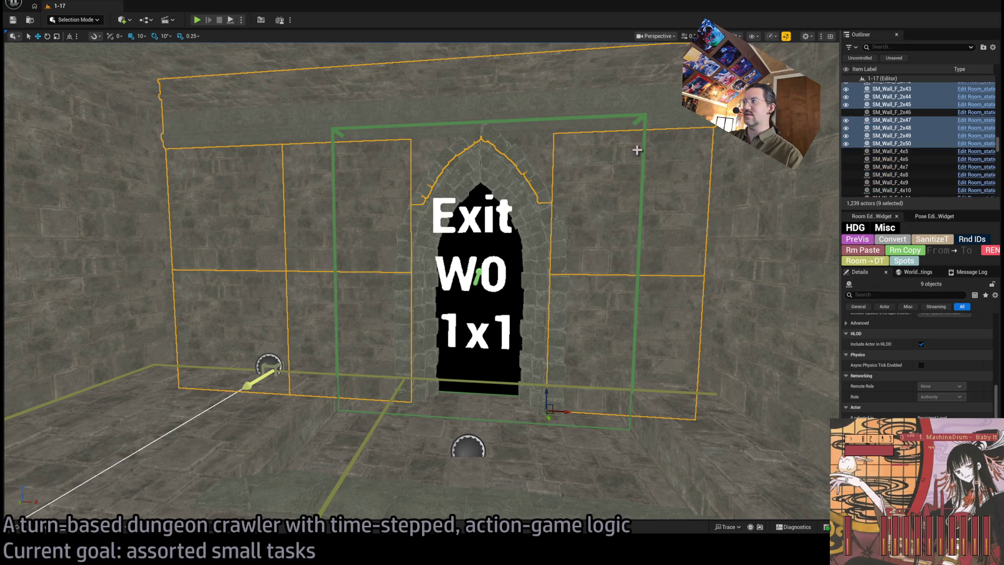
Step: Copy the arch's visibility data onto the selected walls with HDG Room→D1
scroll(885, 394, "up", 5)
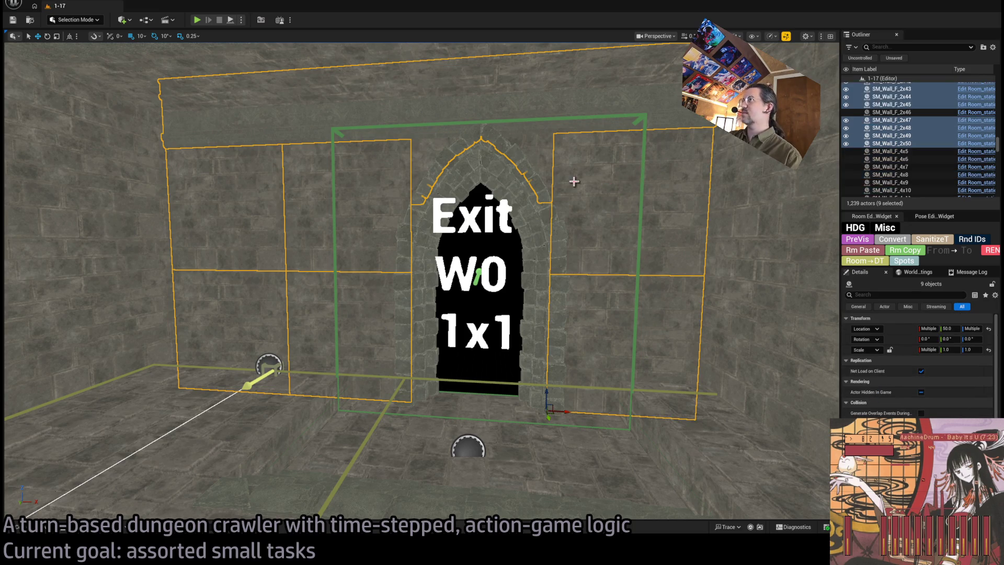
left_click(862, 250)
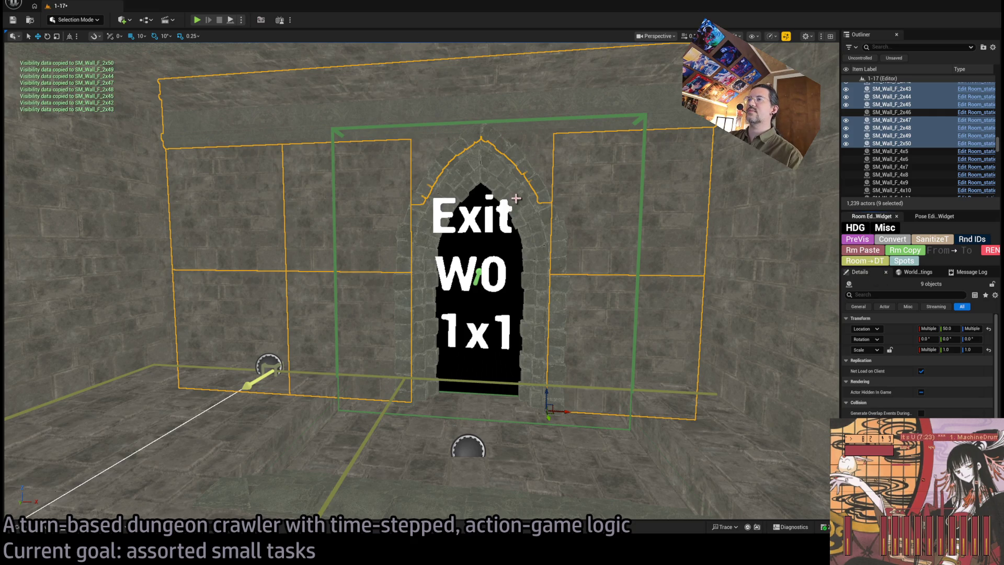
left_click_drag(404, 400, 469, 421)
left_click(470, 420)
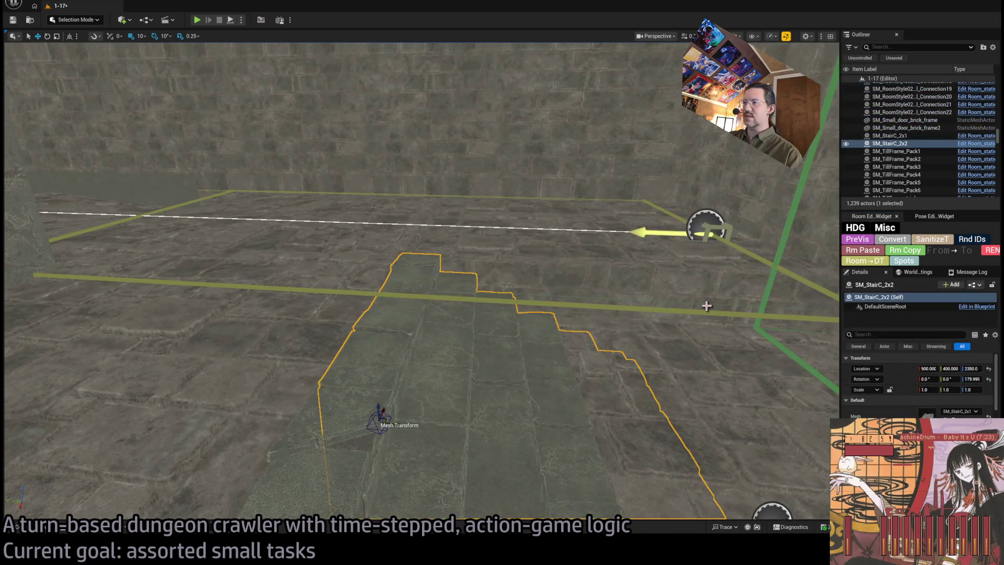
key("ctrl+e")
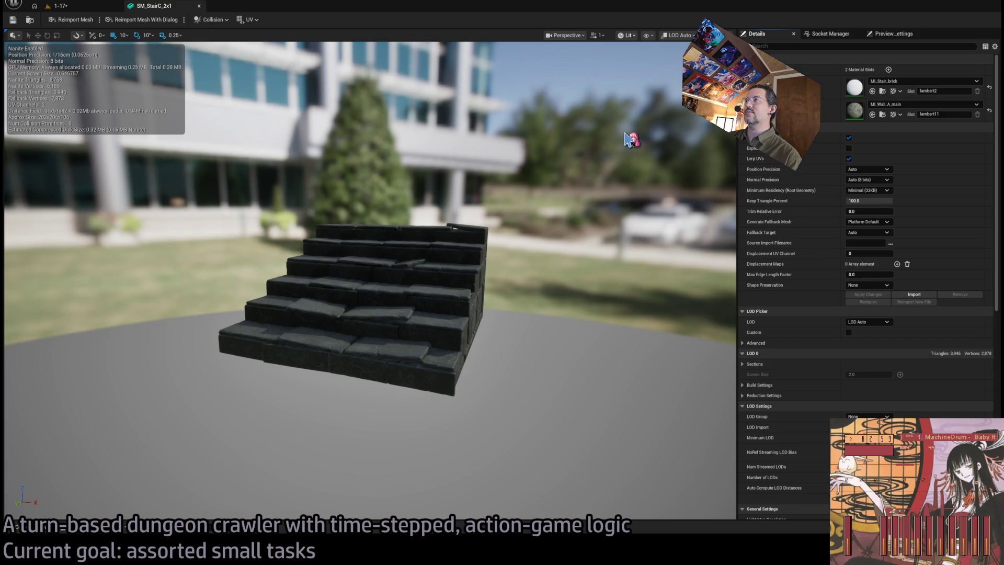
key("alt+c")
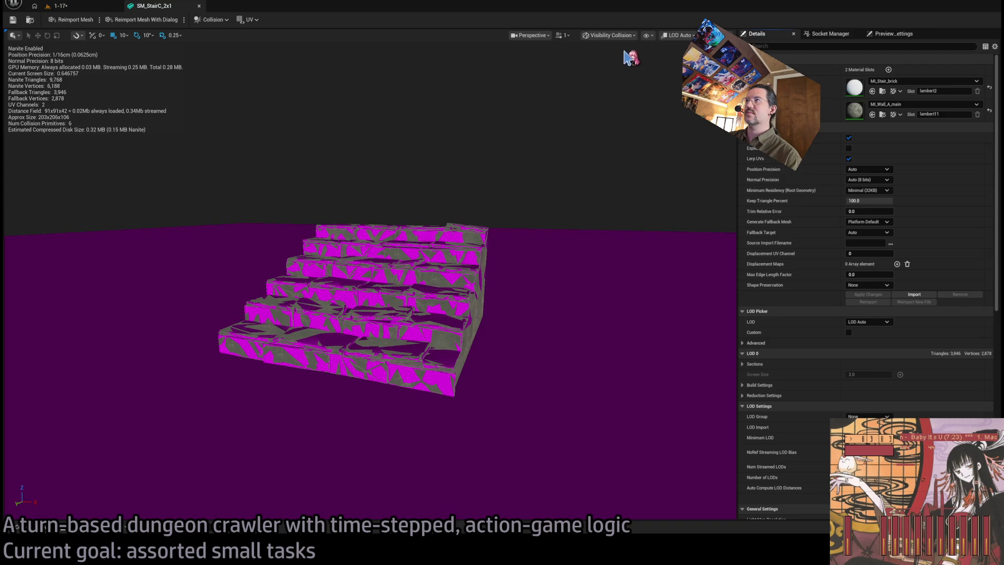
key("alt+4")
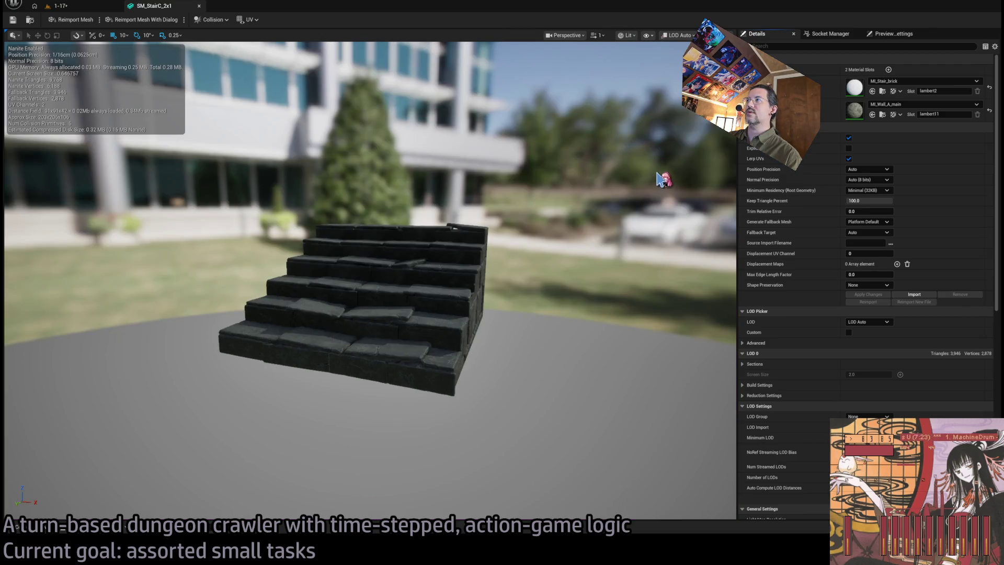
mouse_move(544, 188)
left_mouse_down()
mouse_move(329, 203)
mouse_move(544, 197)
left_mouse_up()
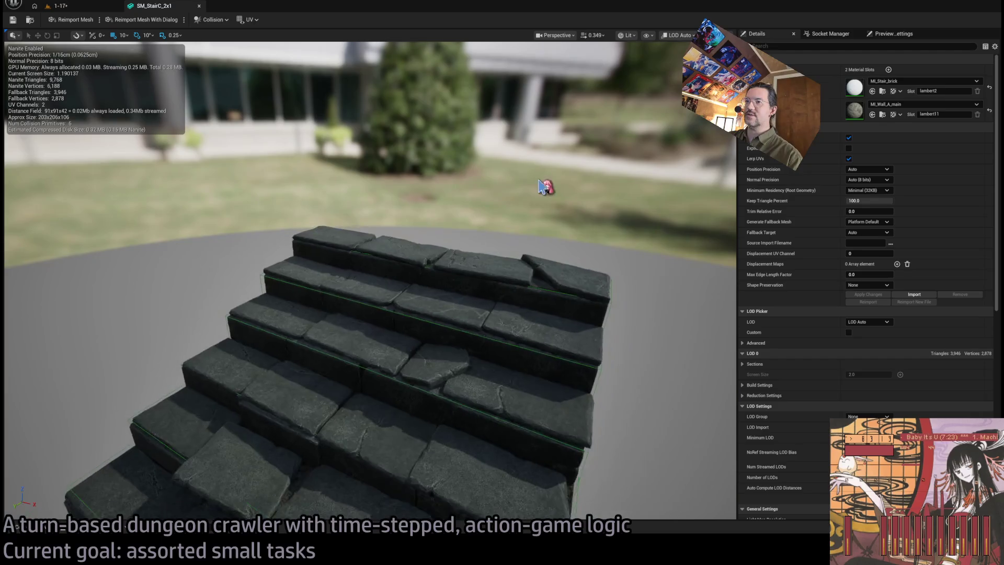
left_click(60, 6)
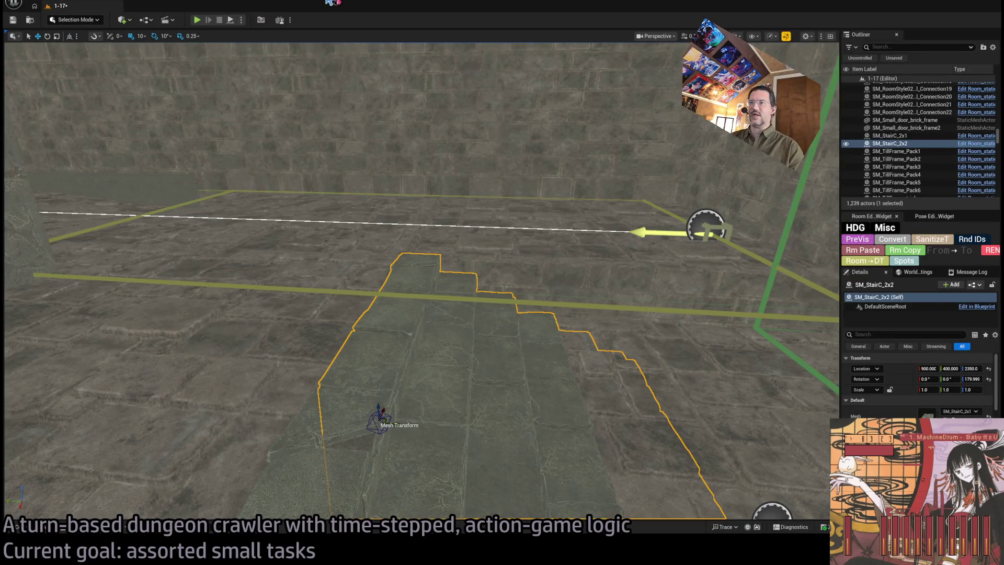
Step: Select the central dungeon floor nav pieces near the Exit doorway
left_click(466, 216)
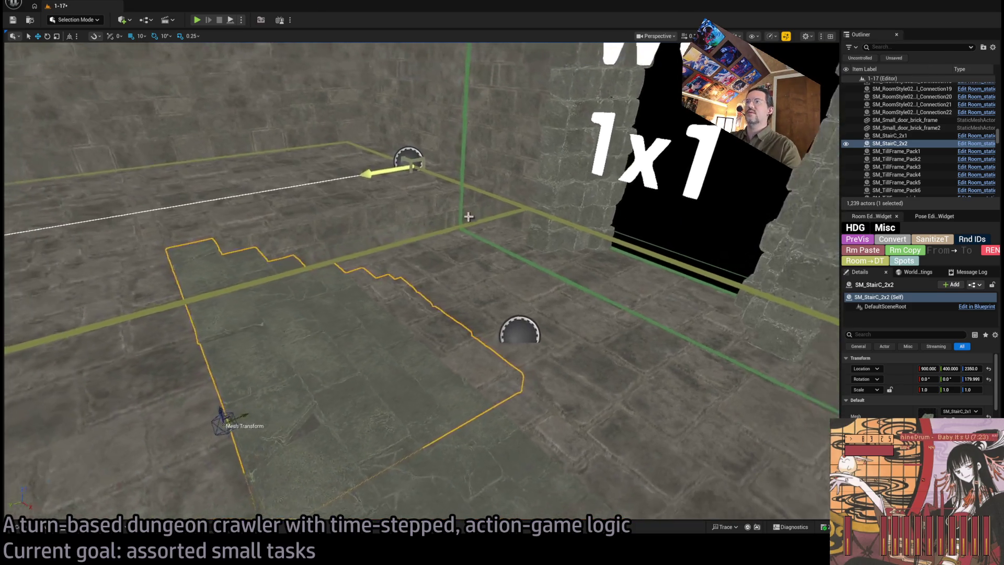
left_click_drag(549, 239, 549, 240)
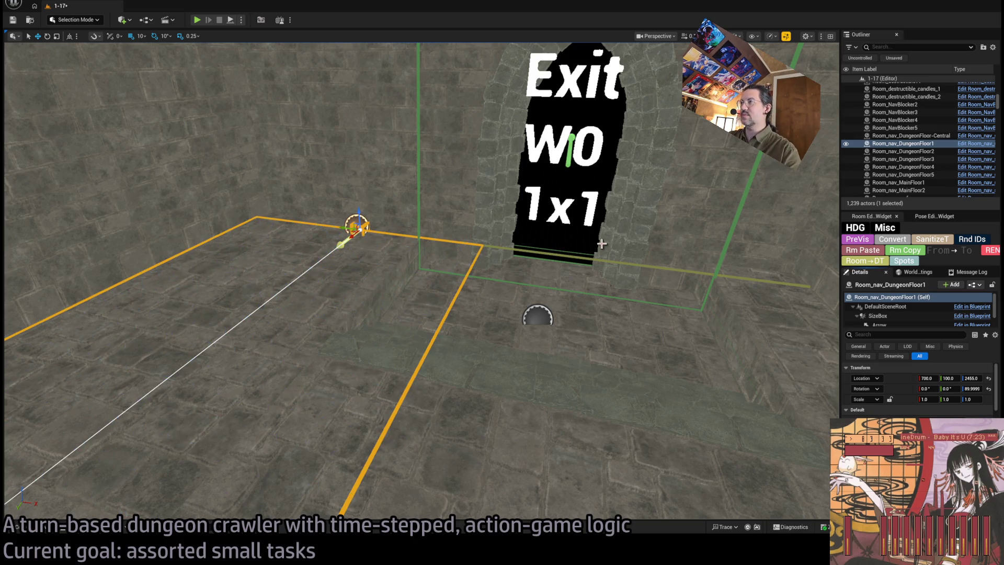
left_click(568, 257)
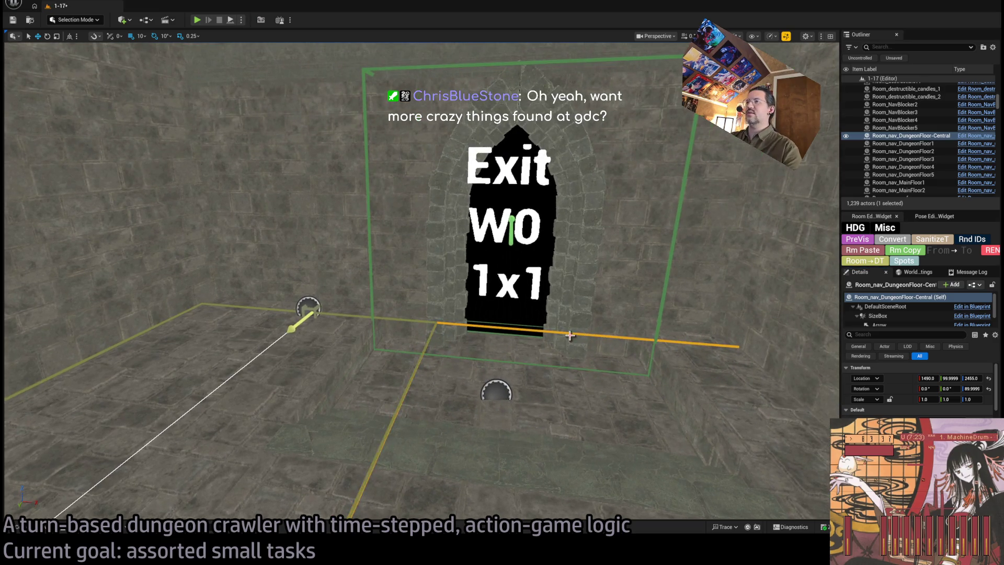
Step: Jump to the RoomController and run HDG PreVis to spawn the room's furniture and lighting
key("w")
key("s")
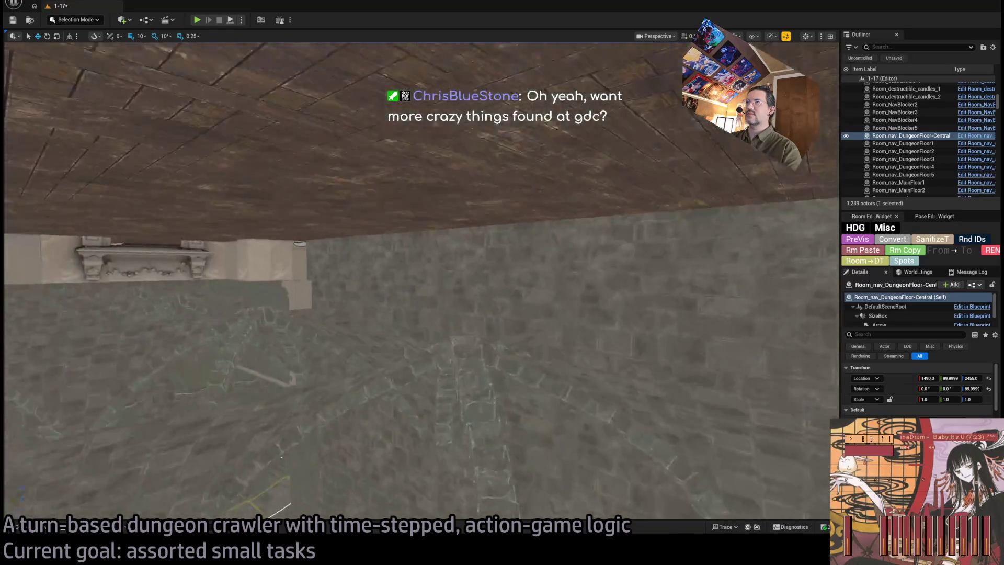
key("w")
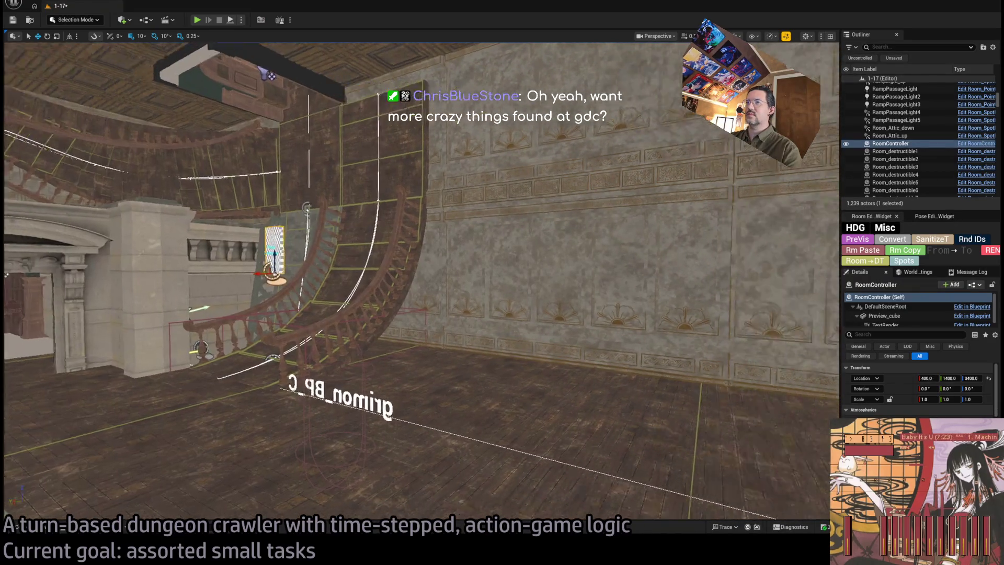
key("s")
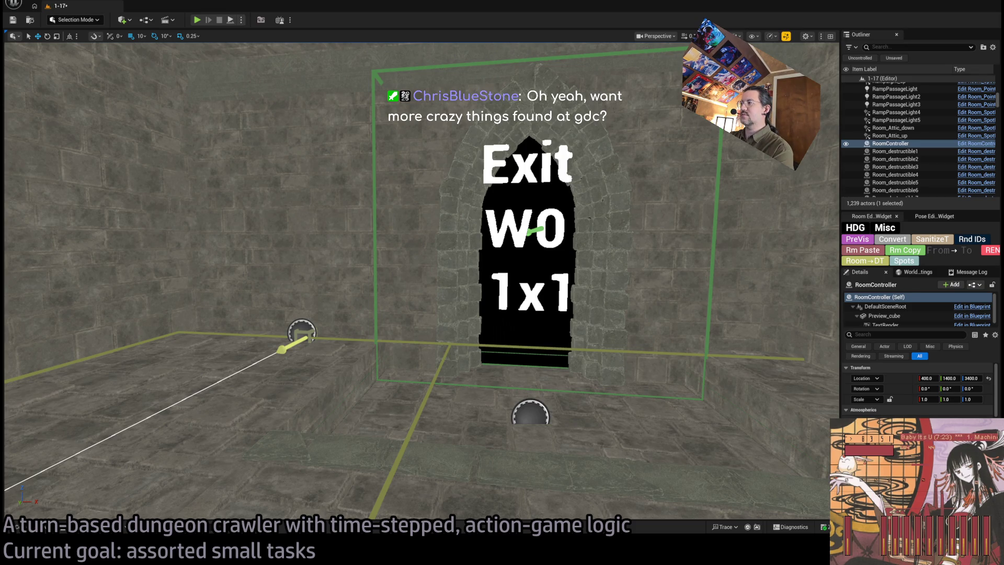
scroll(917, 392, "down", 3)
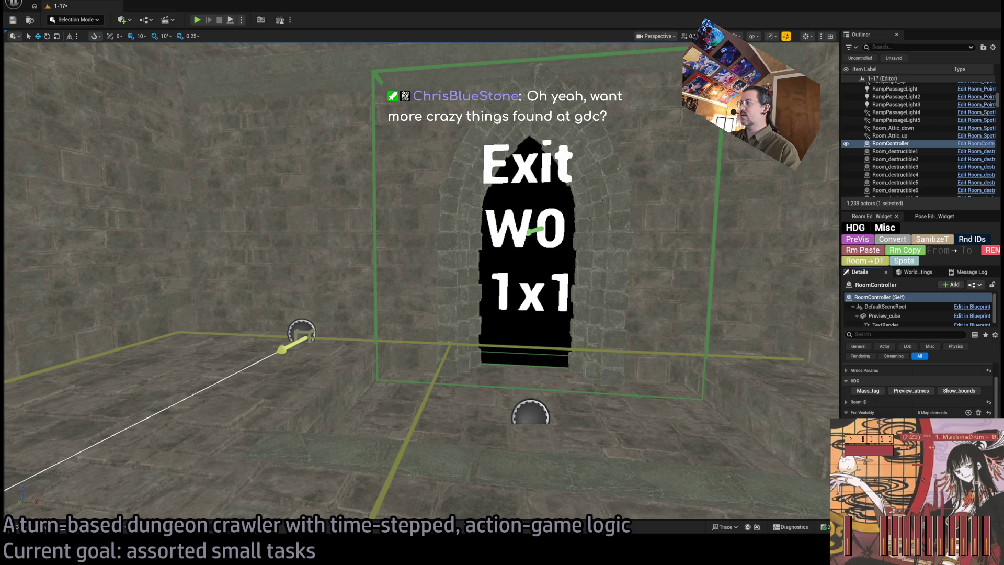
left_click(865, 242)
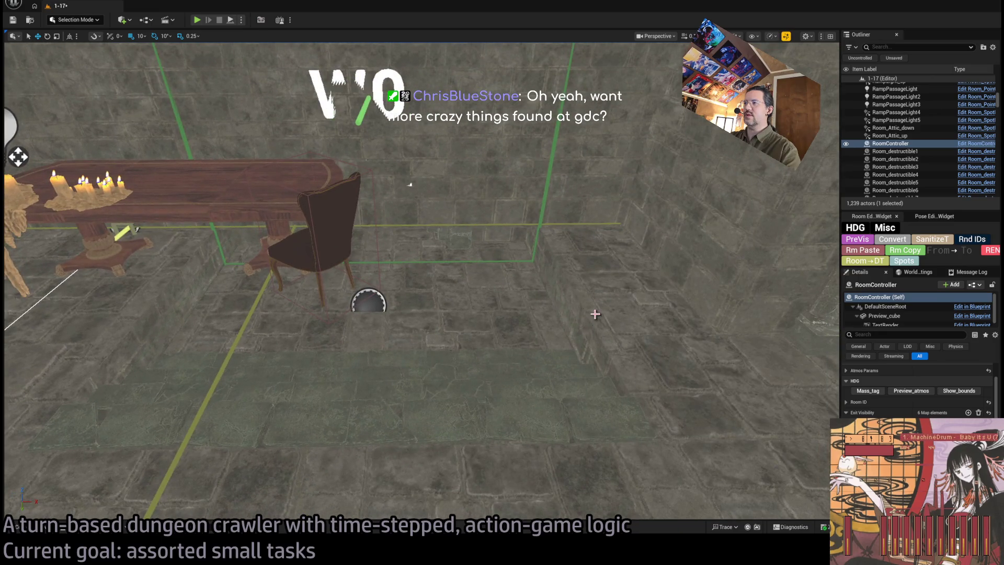
Step: Select the floor, wall and two stair pieces beside the stone arch gate
left_click(575, 313)
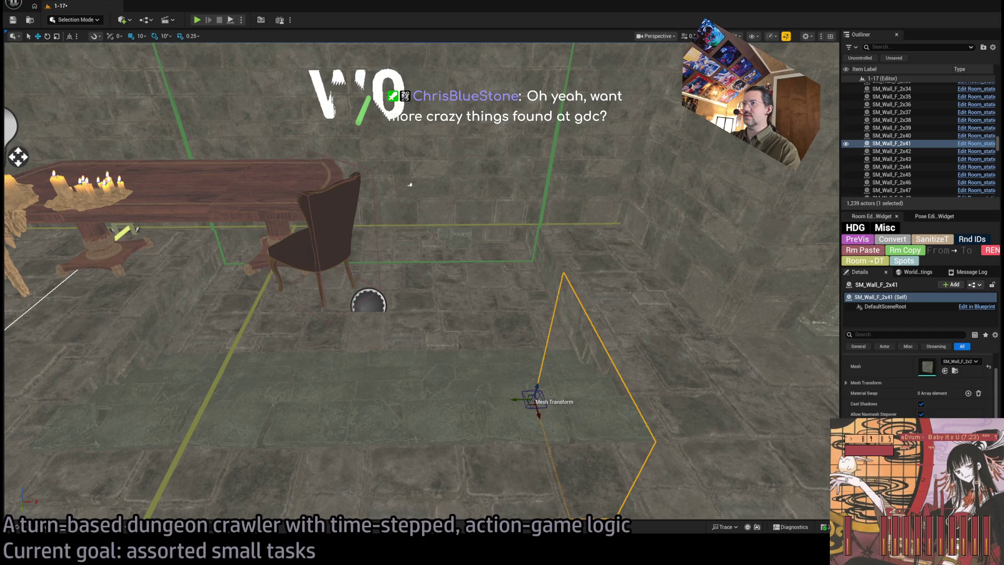
left_click(557, 285)
left_click(502, 291, "ctrl")
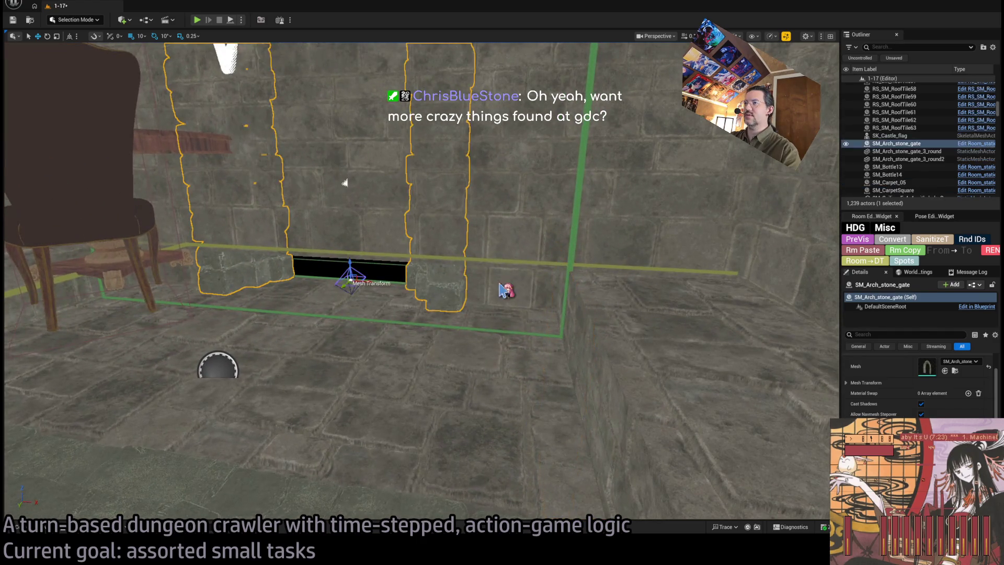
left_click(586, 340, "ctrl")
left_click(601, 412, "ctrl")
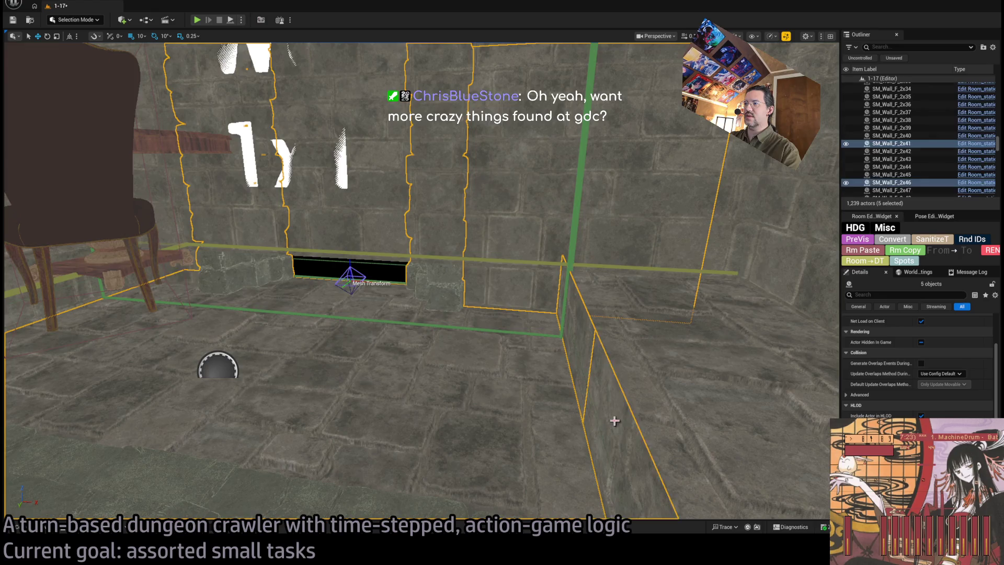
left_click(582, 349, "ctrl")
left_click(493, 356, "ctrl")
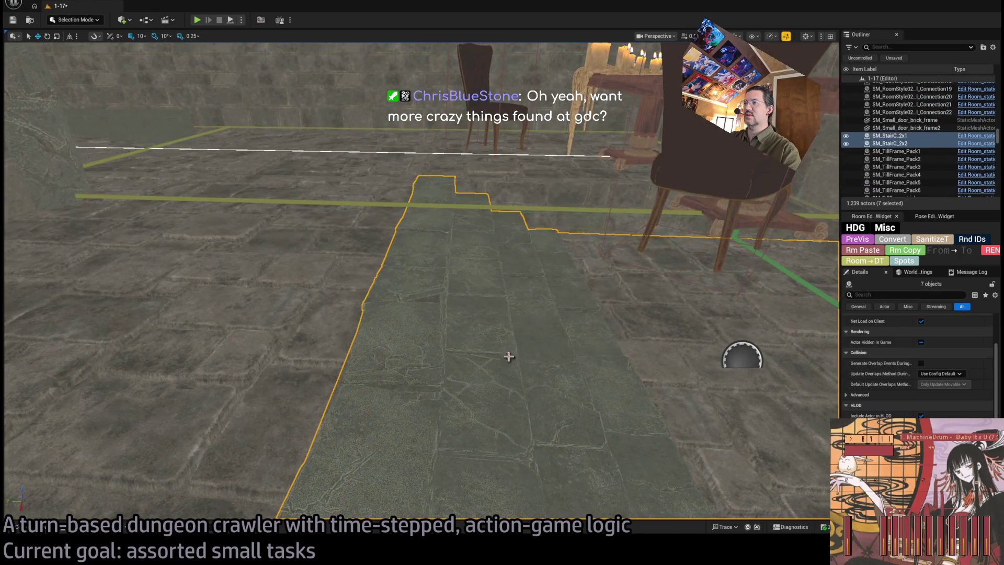
scroll(895, 397, "down", 5)
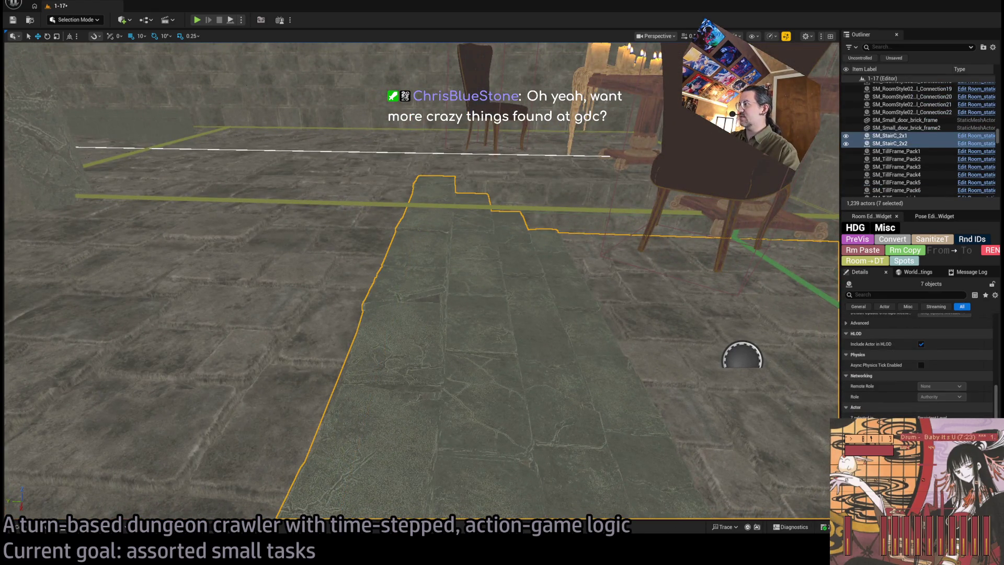
scroll(868, 405, "up", 10)
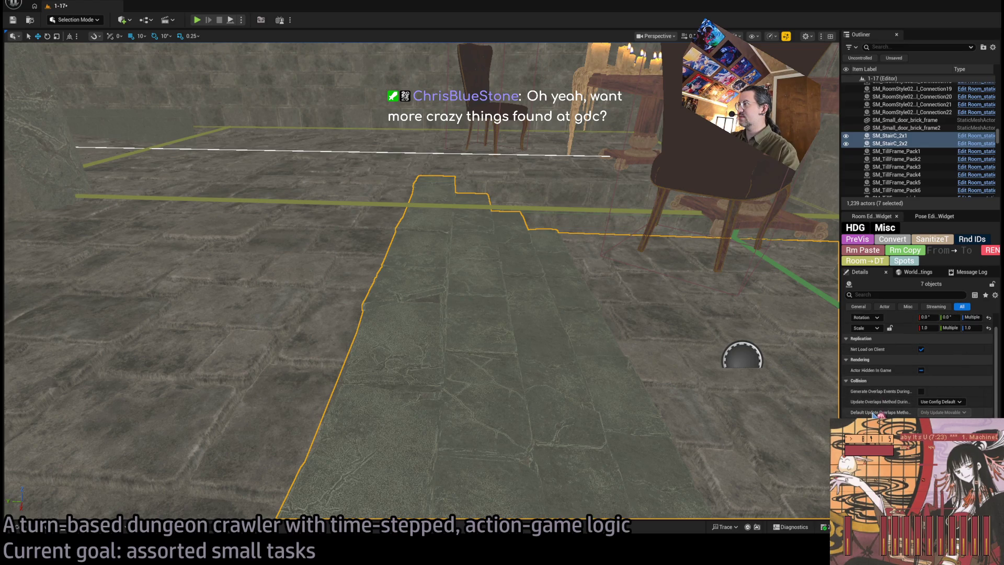
mouse_move(627, 261)
left_mouse_down()
mouse_move(659, 261)
mouse_move(651, 233)
left_mouse_up()
Step: Select SK_Castle_flag, then undo and redo until SM_Arch_stone_gate is selected again
left_click(530, 266)
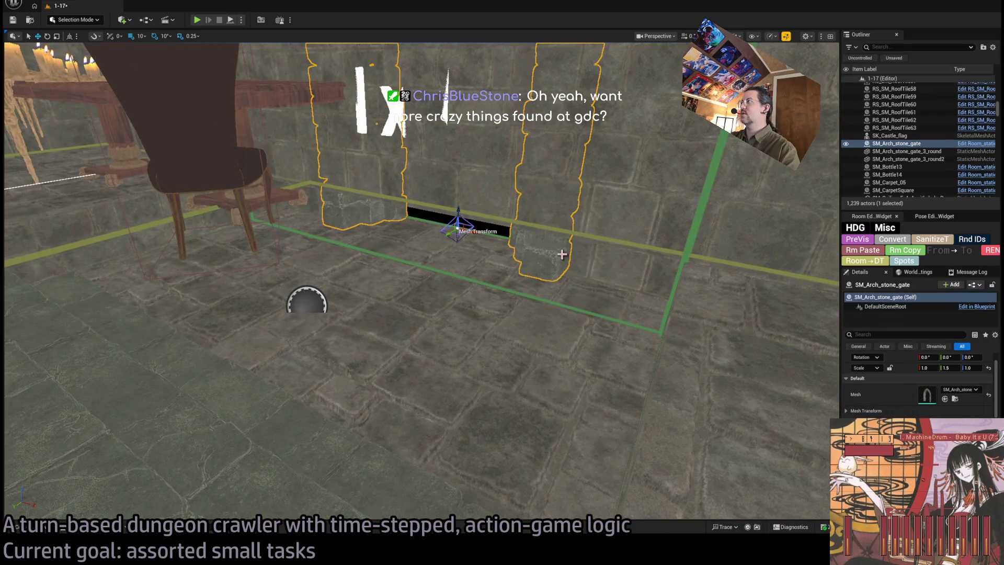
left_click(910, 159)
left_click(910, 151, "ctrl")
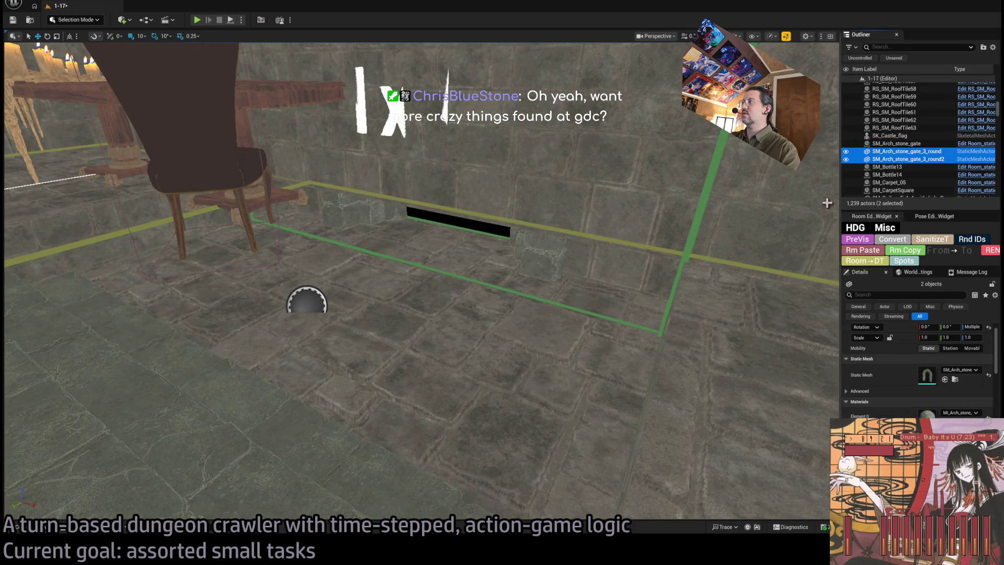
left_click(895, 254)
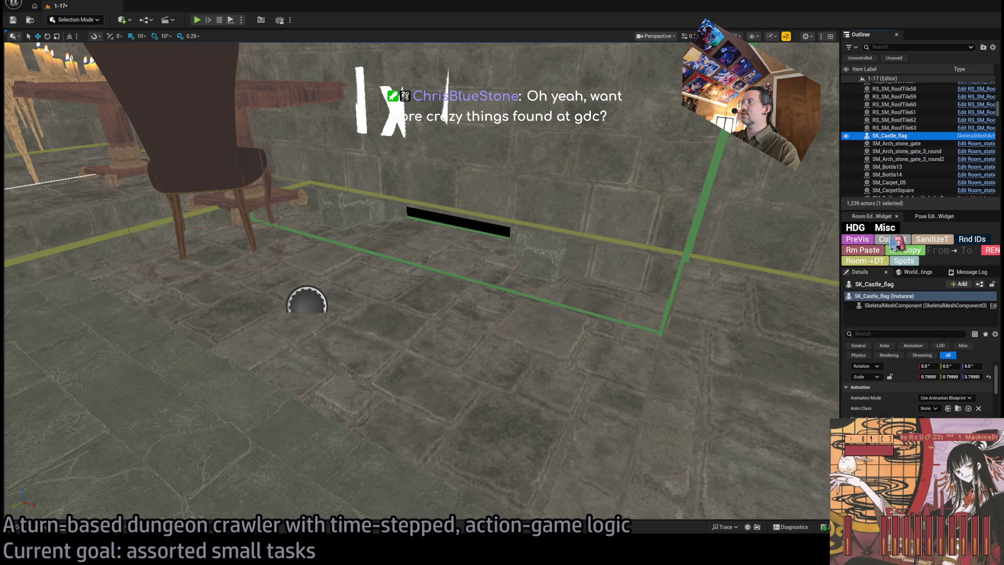
key("ctrl+z")
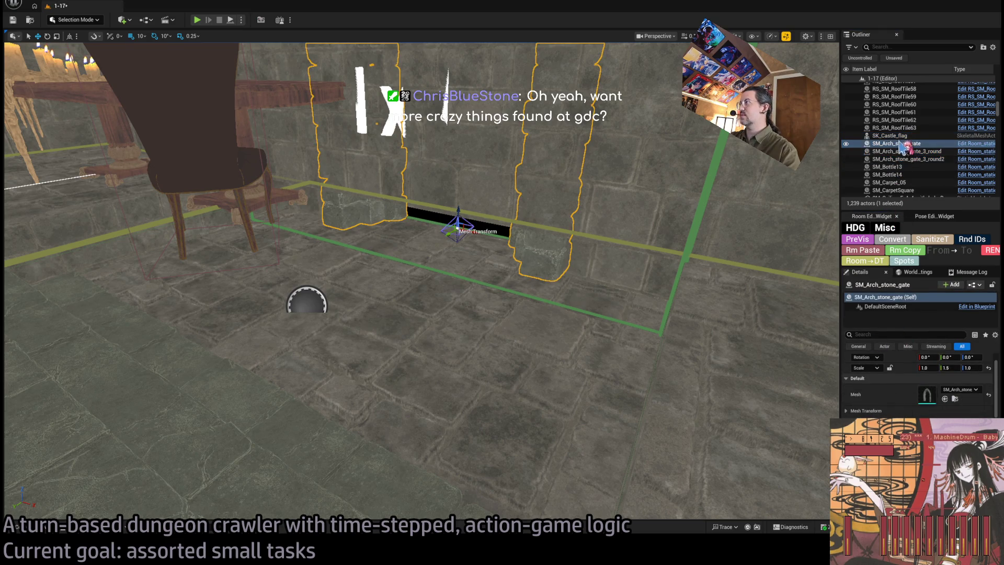
left_click(902, 136)
left_click(904, 250)
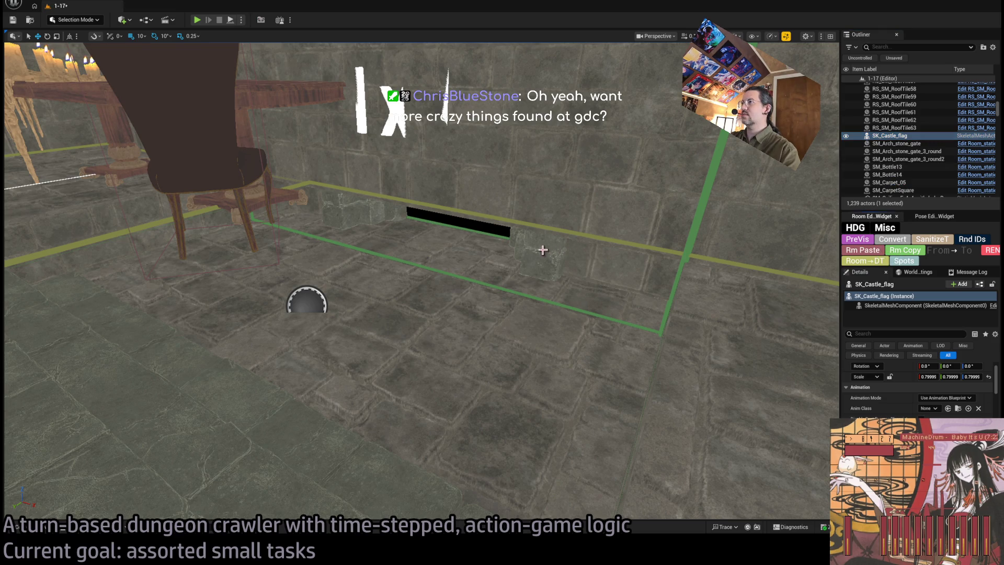
key("ctrl+z")
key("ctrl+y")
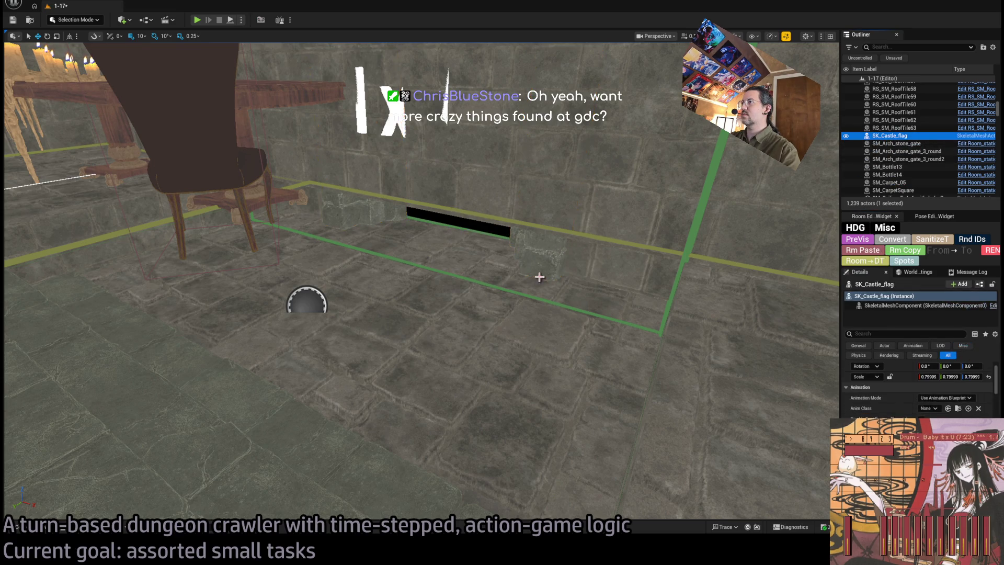
key("ctrl+z")
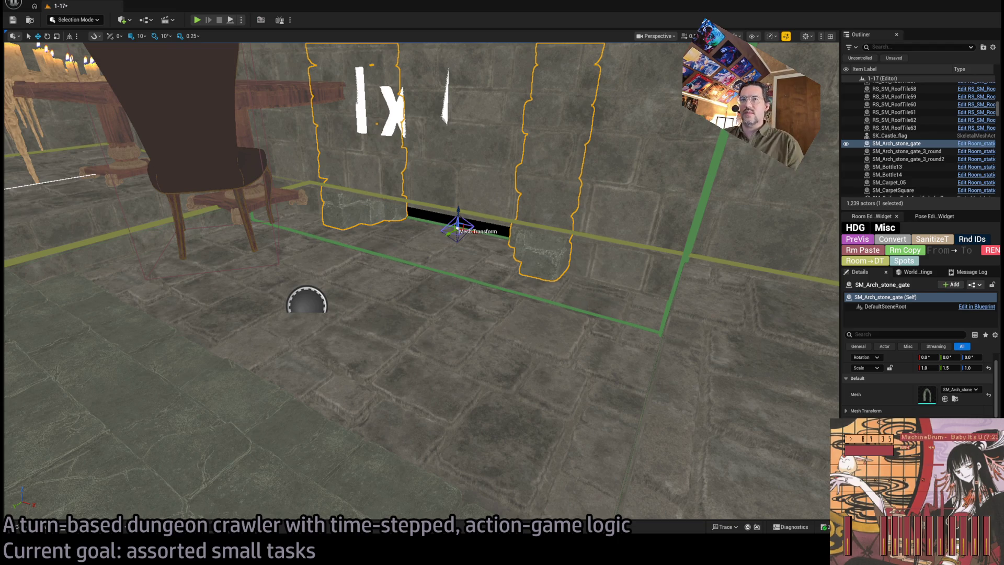
key("alt+Tab")
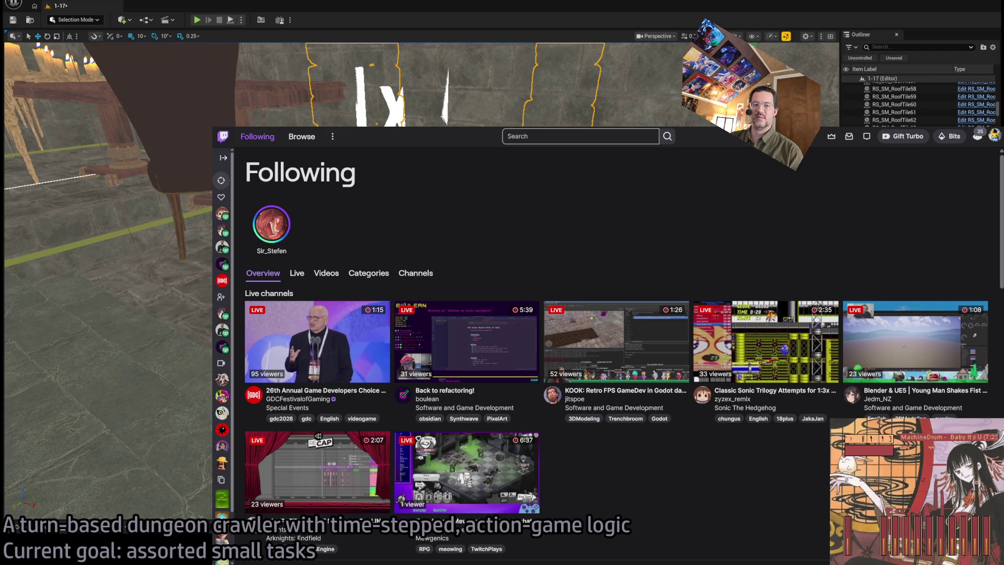
Step: Close the finished GDC show-floor video and return to the Unreal level view
key("alt+Tab")
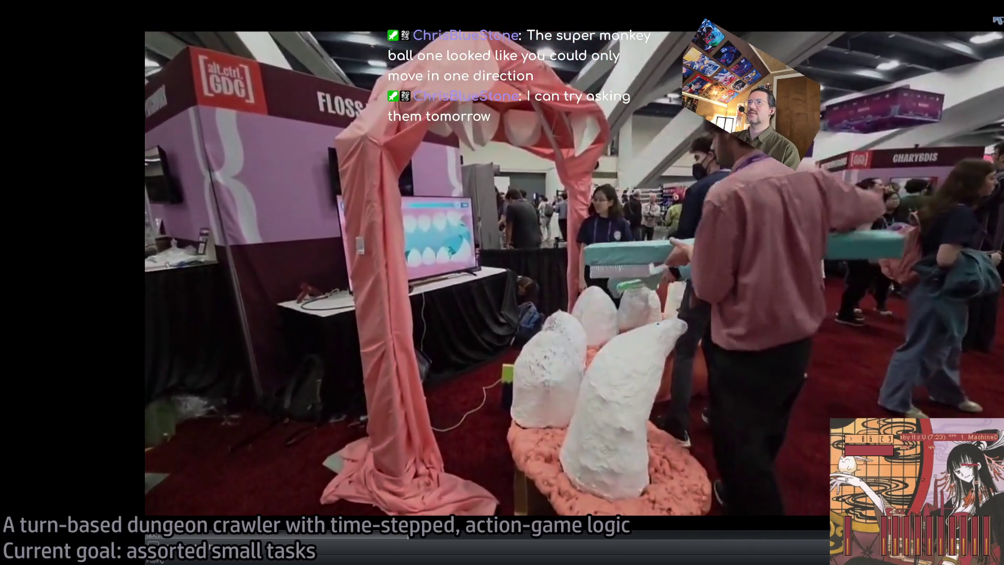
left_click(996, 20)
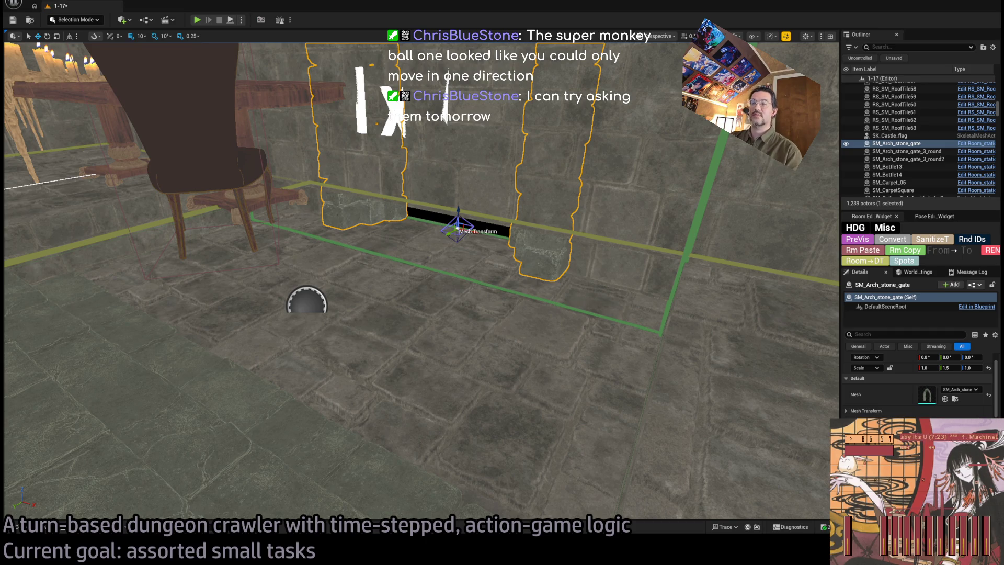
Step: Select the exit room's walls, floor tile and two stair pieces, then Rm Paste the visibility data
left_click_drag(548, 262, 543, 225)
scroll(920, 387, "down", 10)
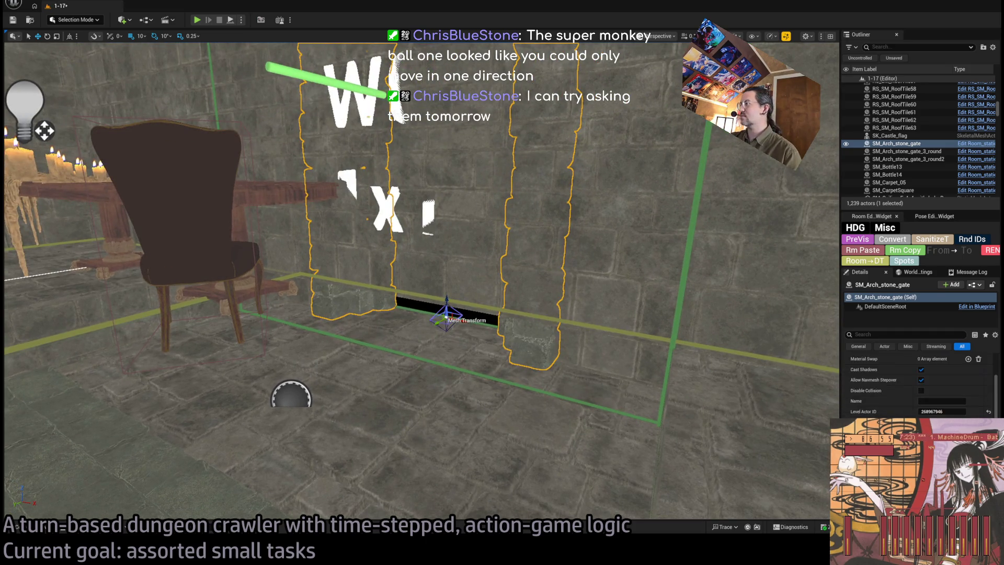
scroll(920, 387, "down", 1)
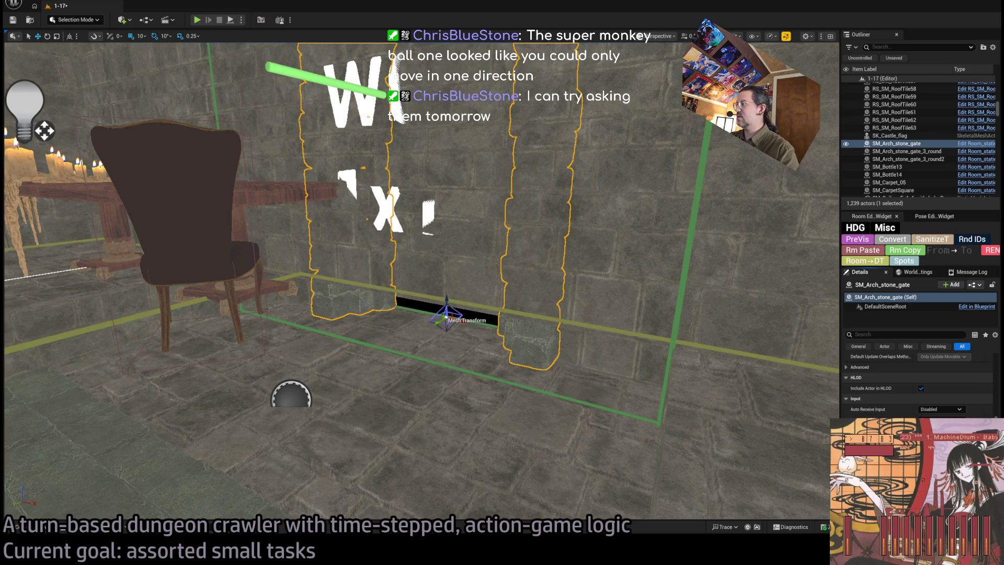
scroll(593, 325, "up", 3)
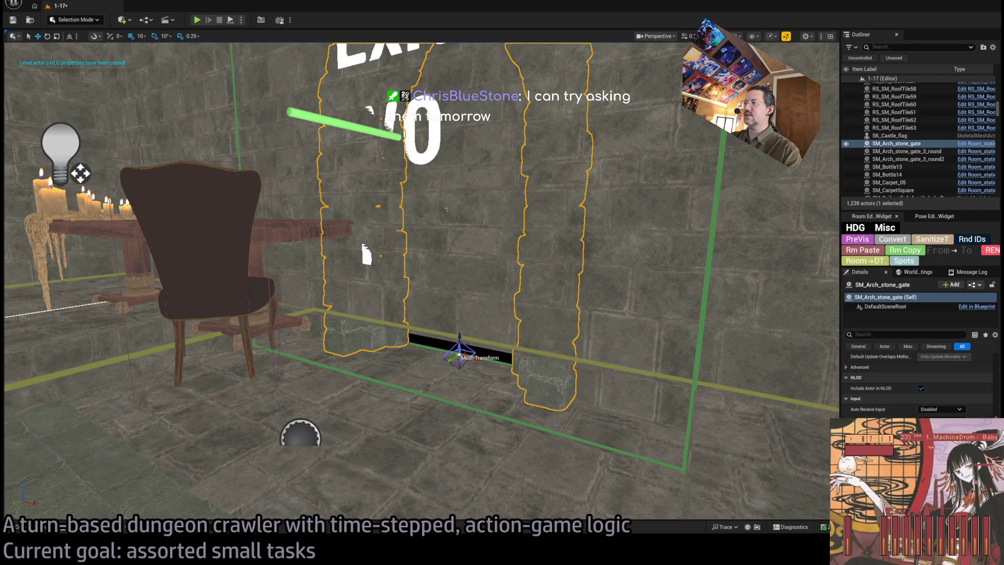
left_click(597, 387)
left_click(326, 335, "ctrl")
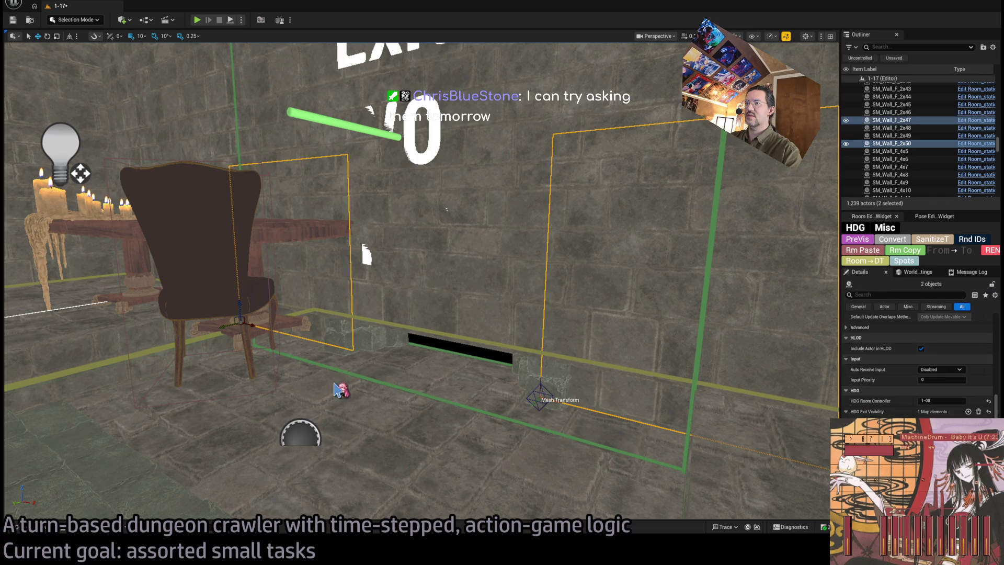
left_click(340, 389, "ctrl")
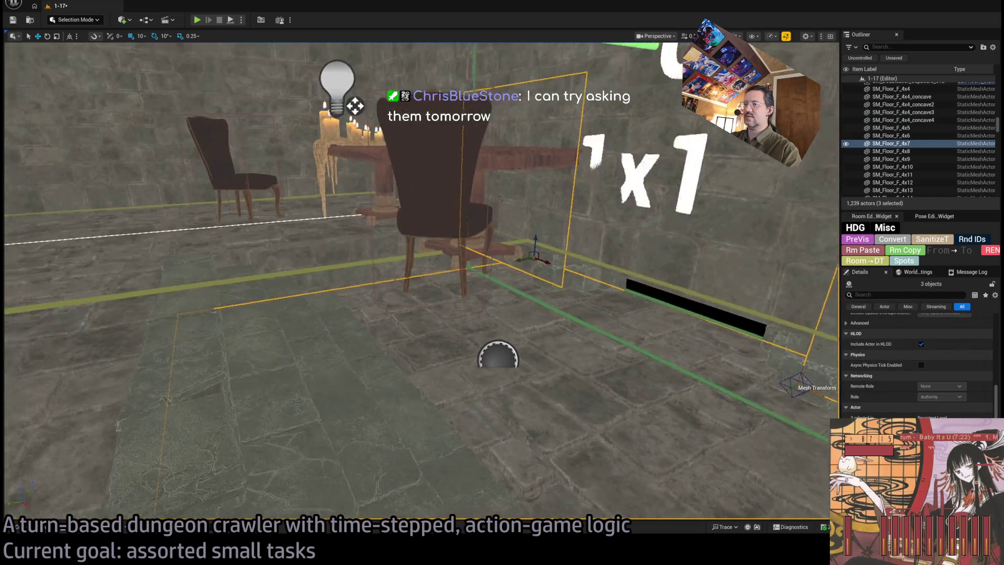
left_click(340, 340, "ctrl")
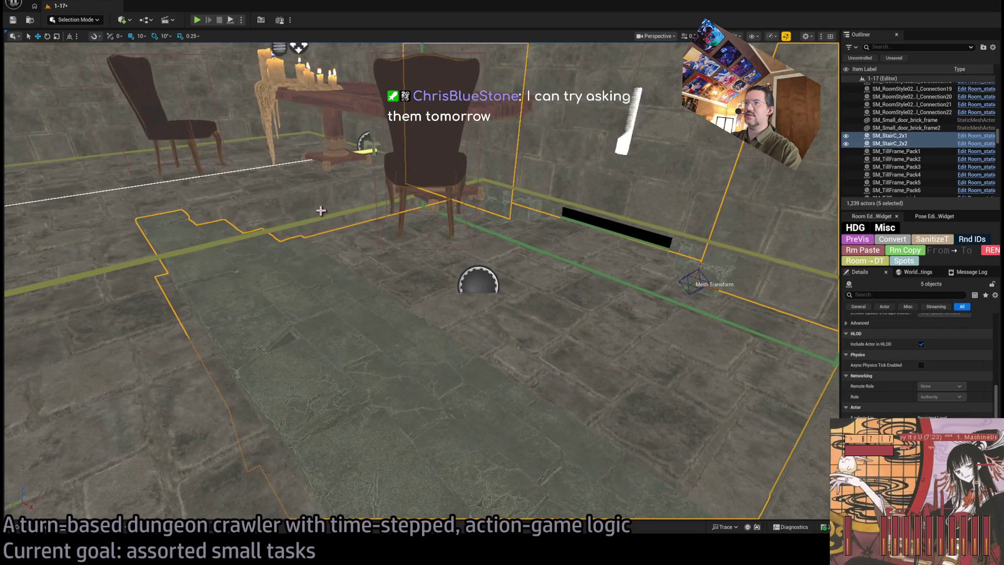
left_click(473, 283, "ctrl")
mouse_move(473, 282)
left_mouse_down()
mouse_move(315, 280)
mouse_move(23, 503)
left_mouse_up()
left_click(538, 347, "ctrl")
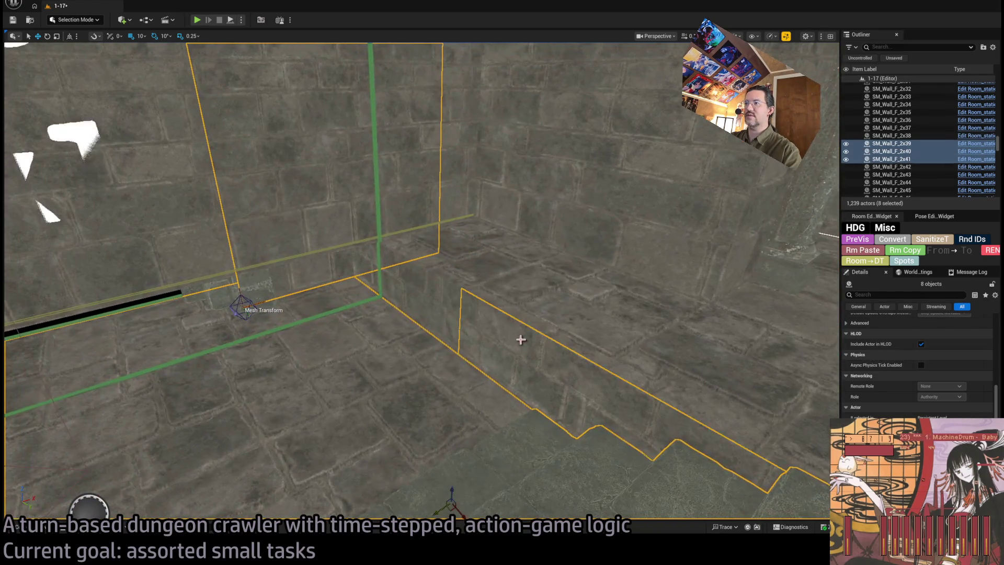
left_click(874, 252)
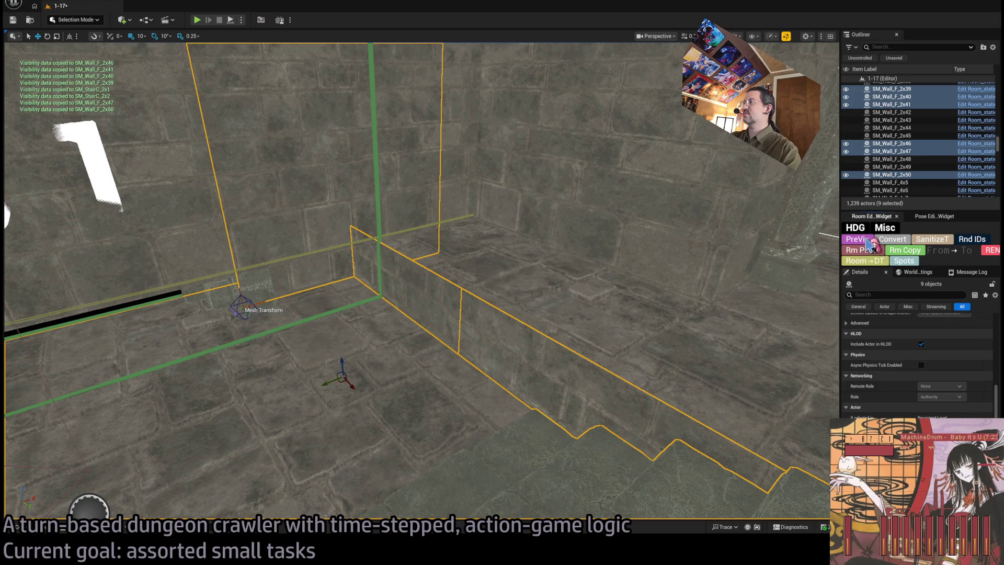
Step: Swing back to the exit room and centre the view on the stone arch gate
left_click_drag(614, 287, 280, 202)
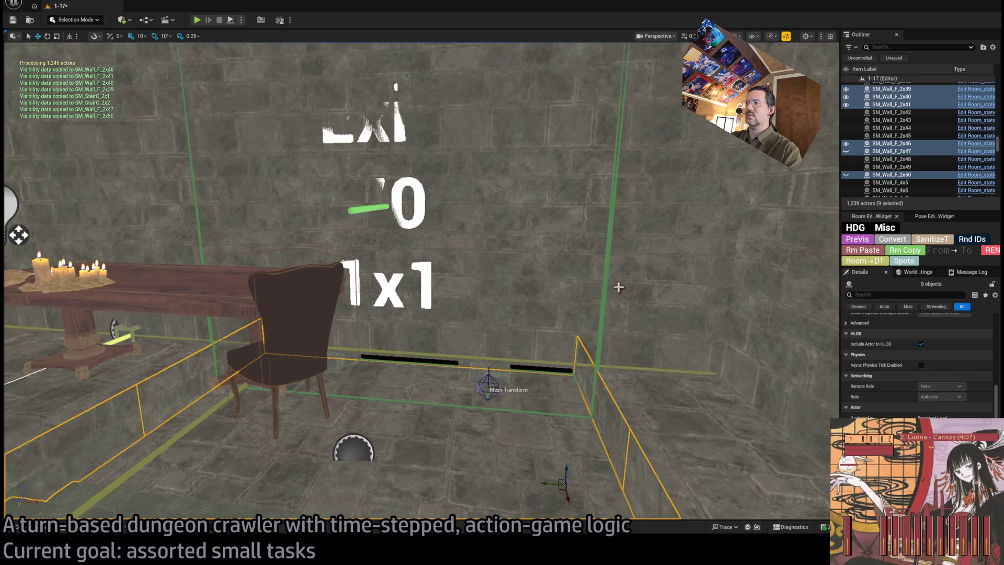
scroll(961, 391, "up", 10)
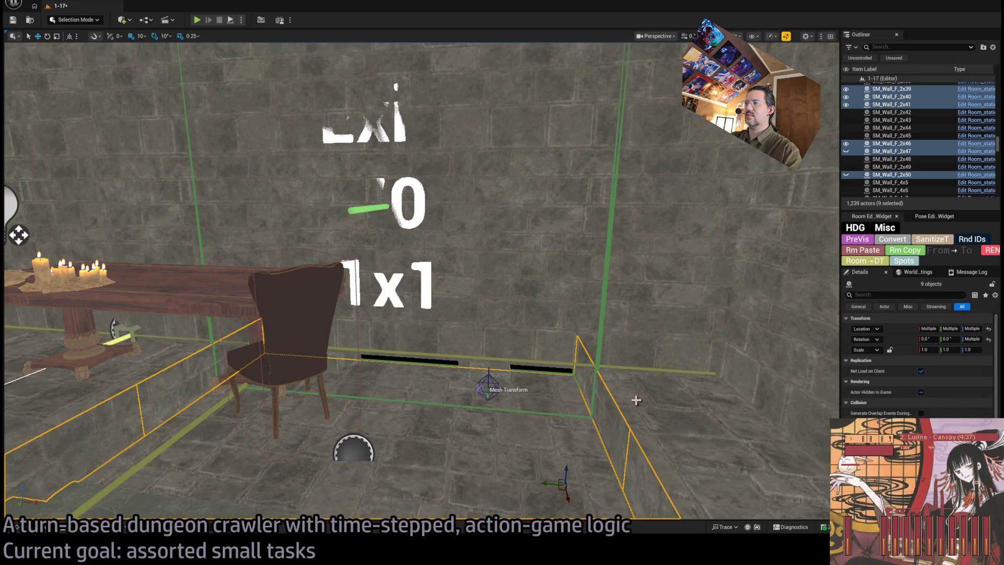
scroll(898, 182, "up", 3)
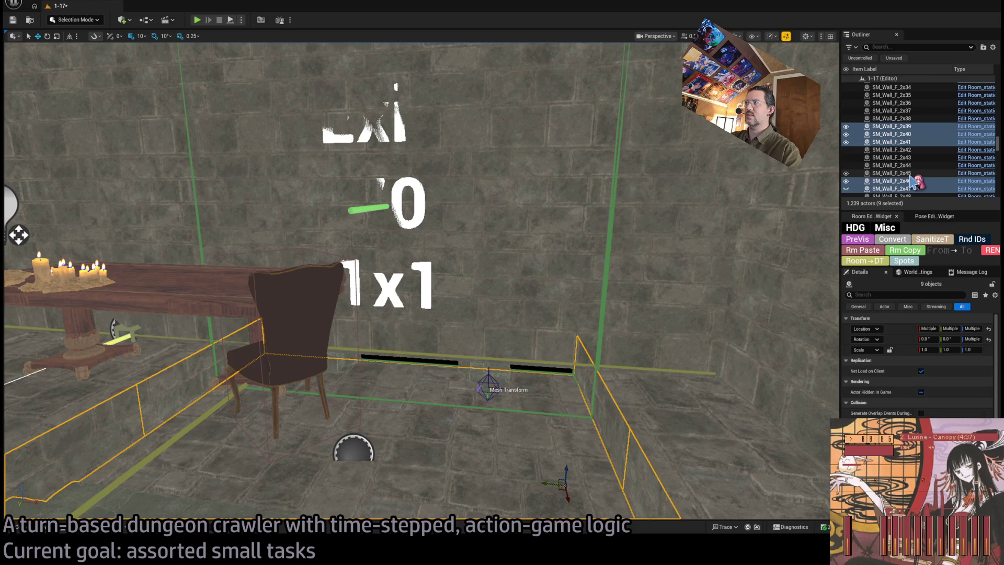
scroll(899, 408, "down", 5)
scroll(900, 409, "up", 5)
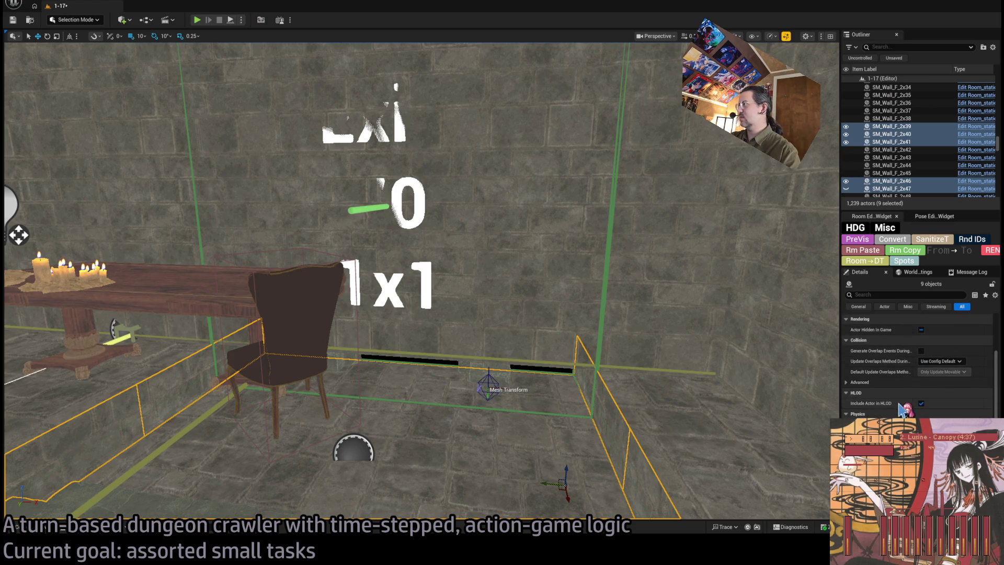
scroll(957, 163, "down", 5)
scroll(956, 164, "up", 3)
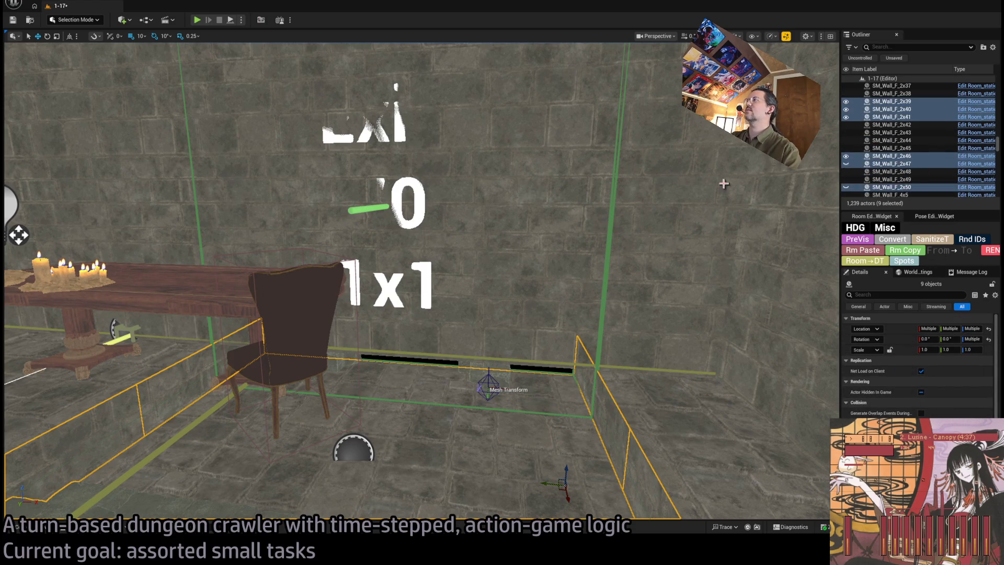
left_click(519, 291)
key("f")
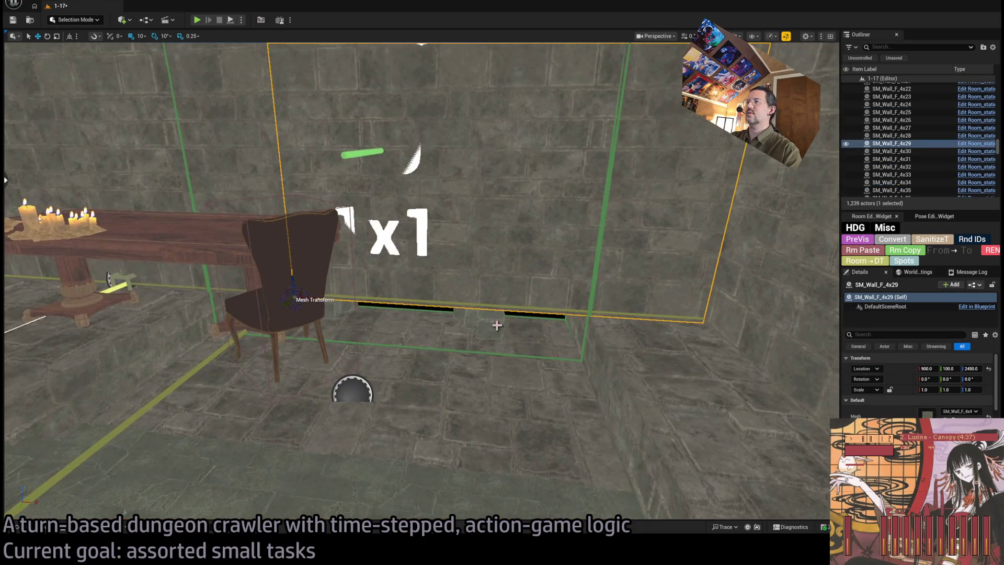
Step: Select the room controller, then fly to the candlelit table and pick the exit floor tile
scroll(918, 387, "down", 5)
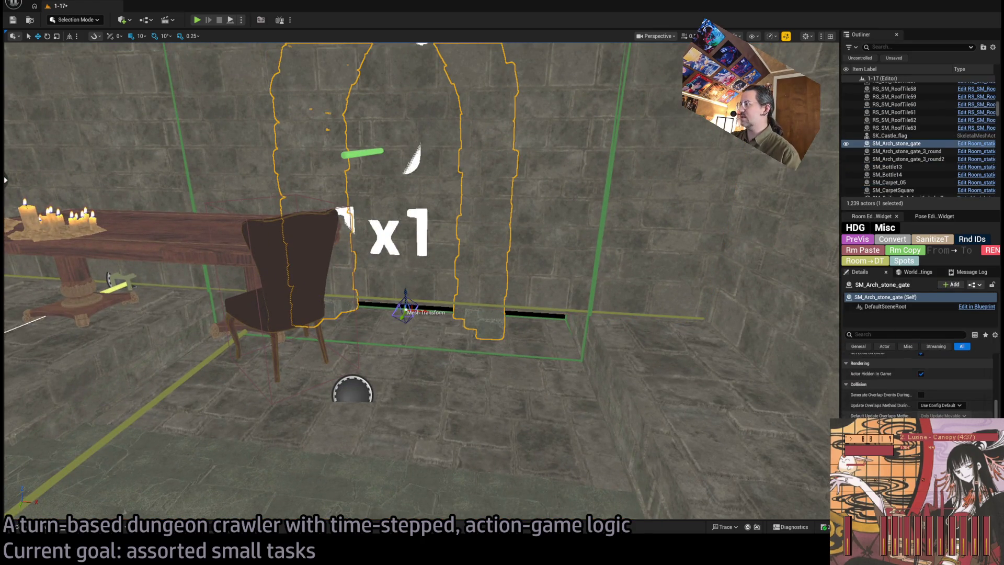
mouse_move(418, 261)
left_mouse_down()
mouse_move(366, 261)
mouse_move(366, 314)
mouse_move(366, 220)
left_mouse_up()
mouse_move(649, 296)
left_mouse_down()
mouse_move(602, 282)
mouse_move(650, 297)
left_mouse_up()
left_click(650, 296)
scroll(917, 386, "up", 5)
mouse_move(518, 376)
left_mouse_down()
mouse_move(502, 398)
mouse_move(486, 366)
mouse_move(497, 340)
mouse_move(491, 360)
mouse_move(585, 352)
left_mouse_up()
mouse_move(435, 356)
left_mouse_down()
mouse_move(387, 369)
mouse_move(413, 320)
left_mouse_up()
left_click(413, 321)
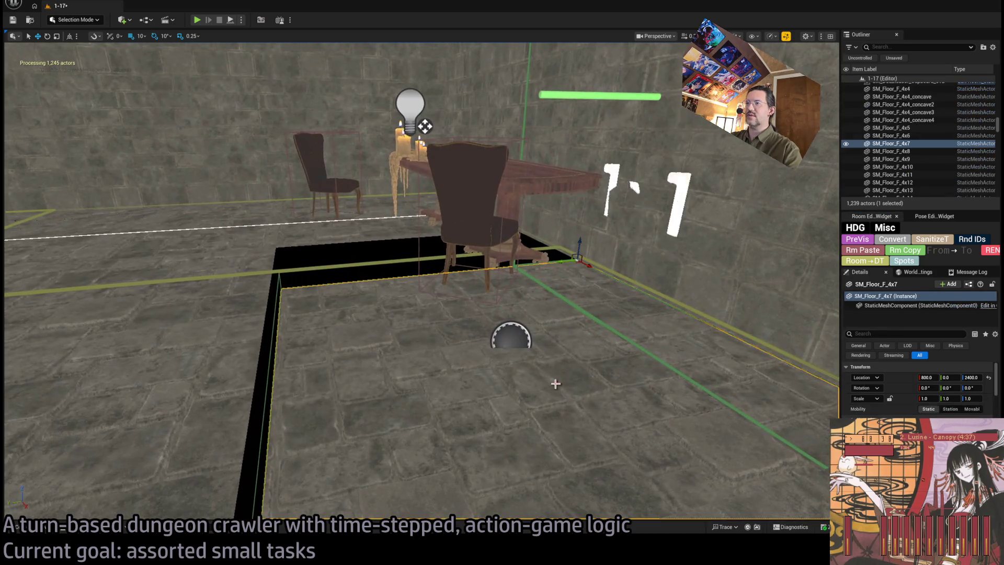
Step: Collapse Physics and Rm Paste the exit visibility data onto SM_Floor_F_4x7
scroll(898, 396, "down", 10)
scroll(895, 393, "down", 10)
scroll(899, 413, "up", 5)
left_click(866, 414)
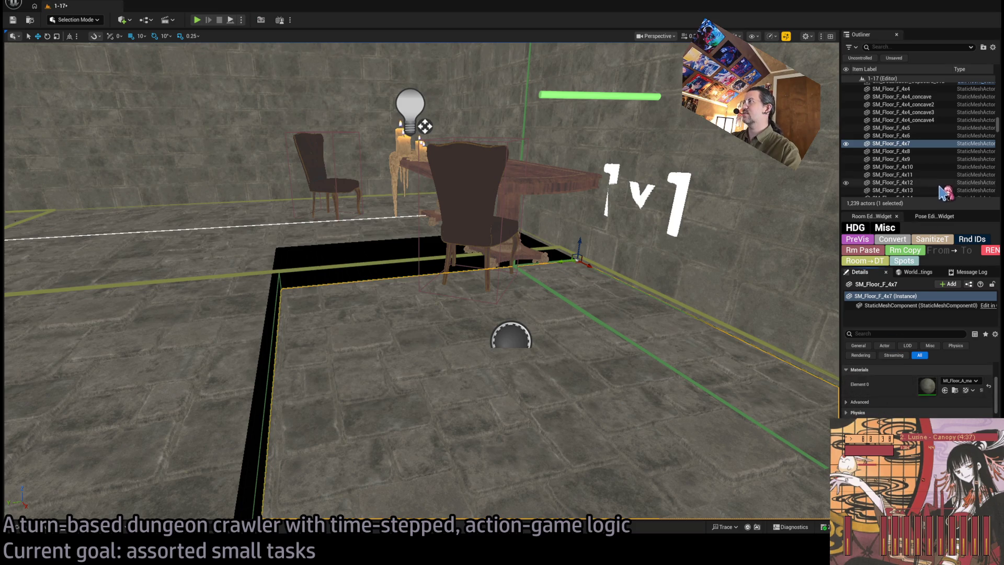
left_click(896, 239)
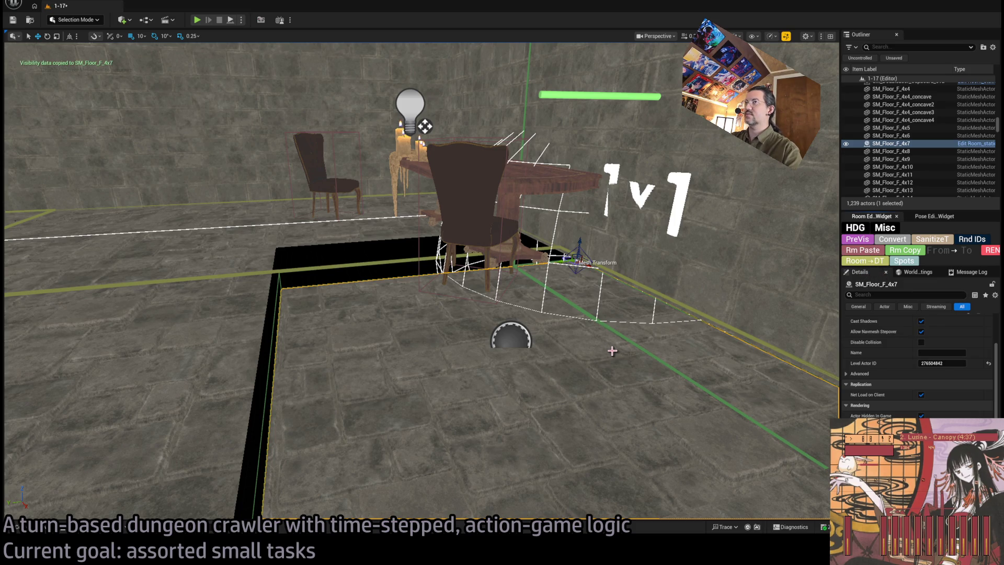
Step: Fly around the floor room to check the Exit text wall and the table
scroll(918, 366, "down", 3)
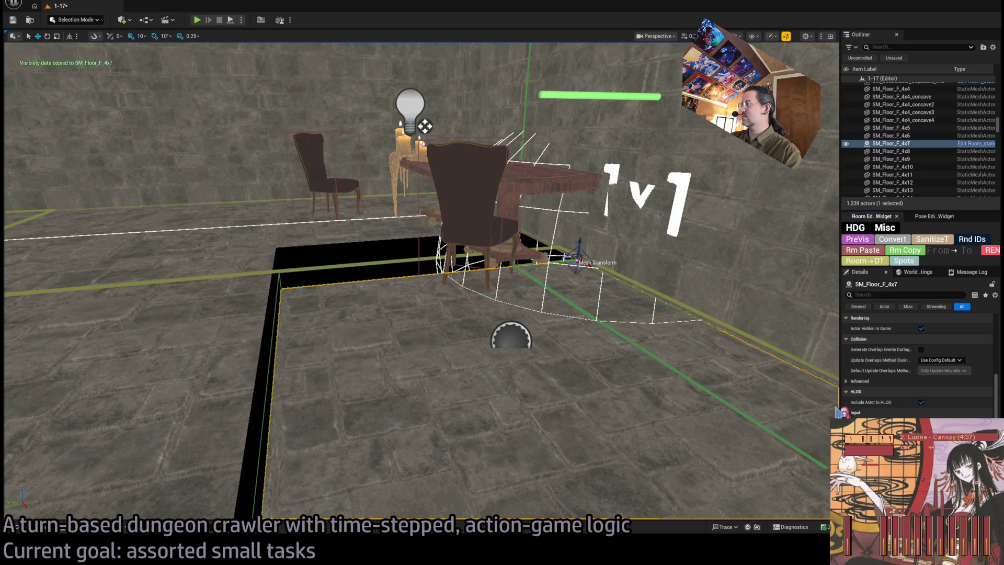
key("f")
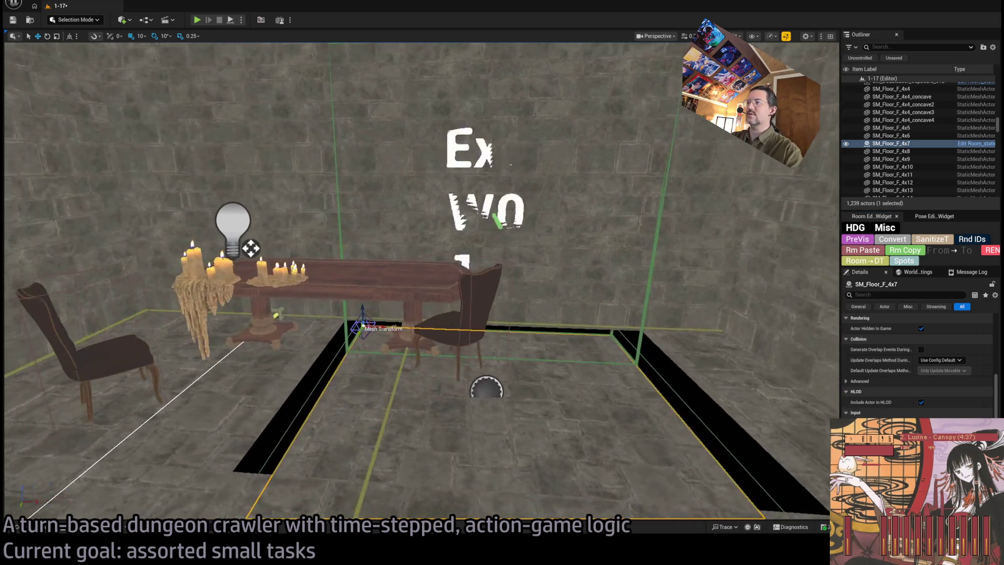
key("w")
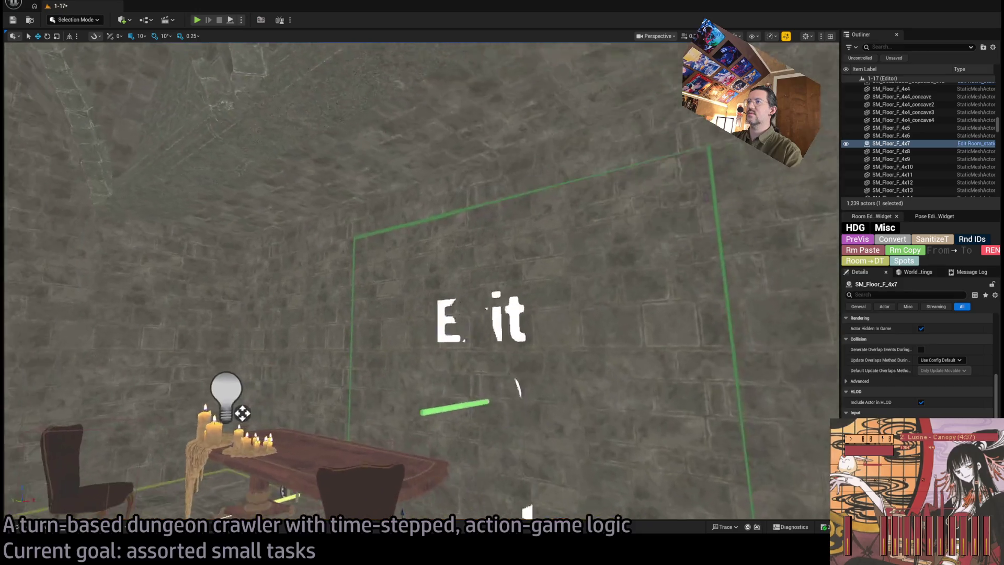
key("s")
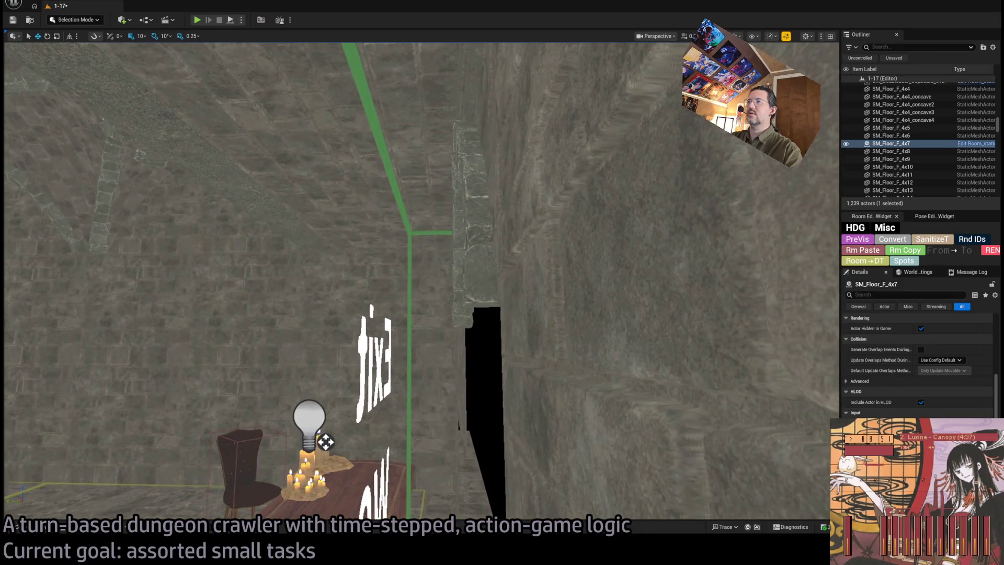
left_click(442, 209)
Step: Rm Paste the exit visibility data onto SM_Wall_arch_cover_2x1_bricks and select the RoomController
key("f")
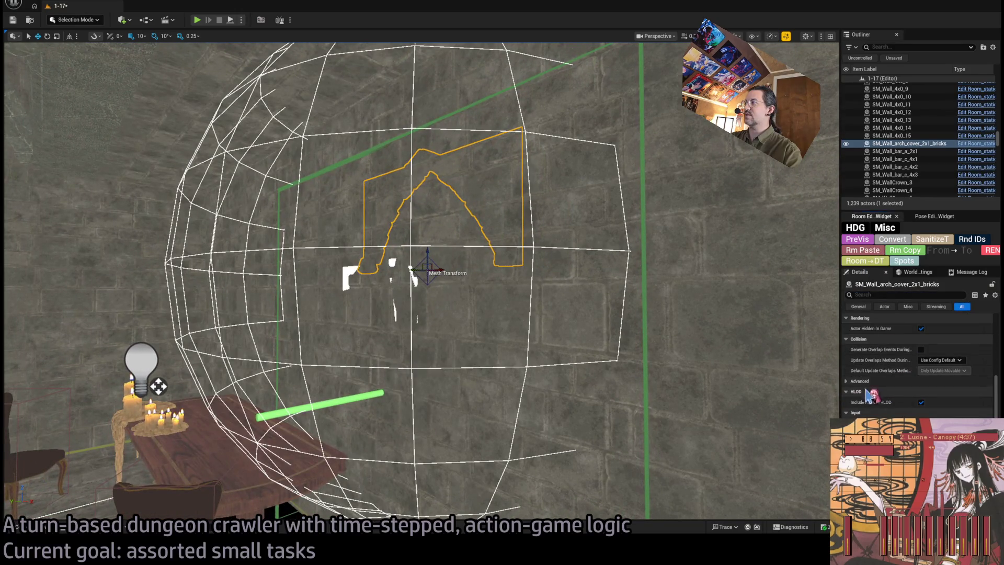
scroll(871, 379, "down", 4)
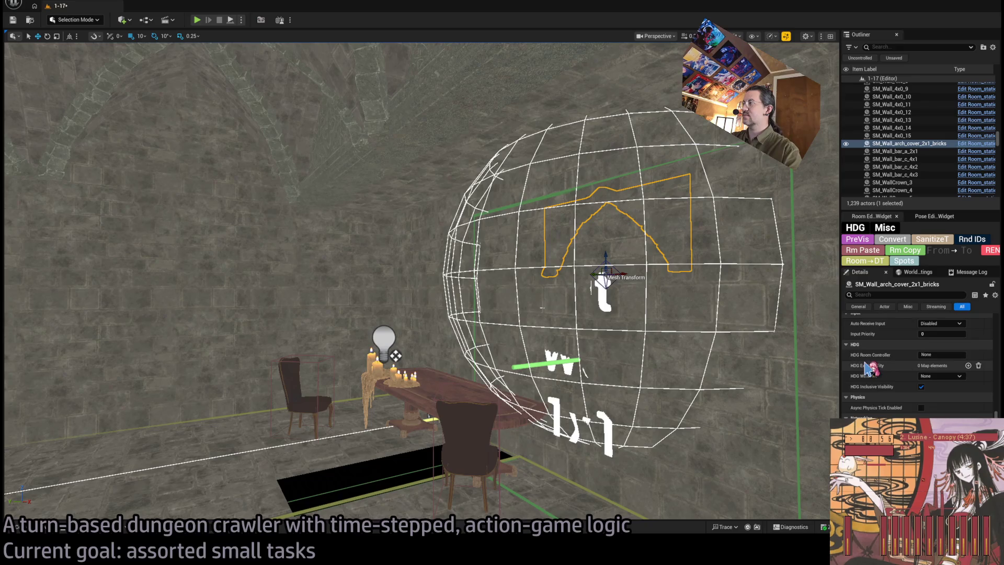
scroll(866, 363, "up", 5)
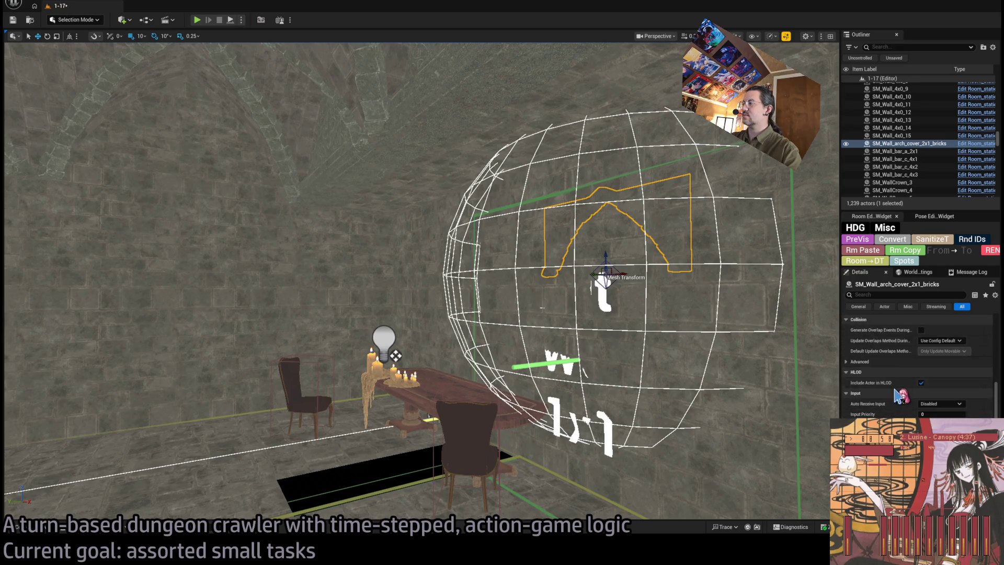
scroll(898, 396, "down", 5)
scroll(889, 403, "up", 3)
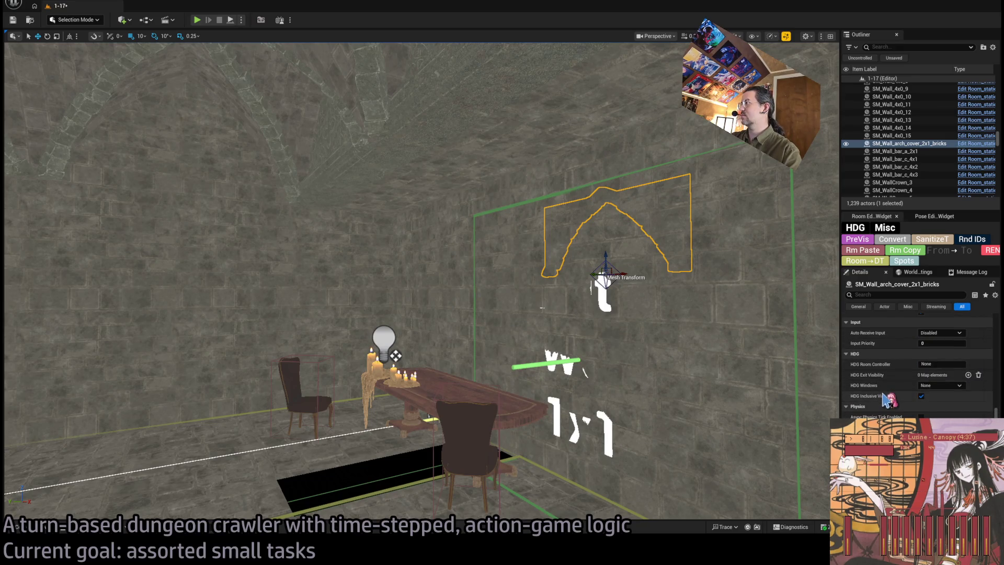
left_click(863, 253)
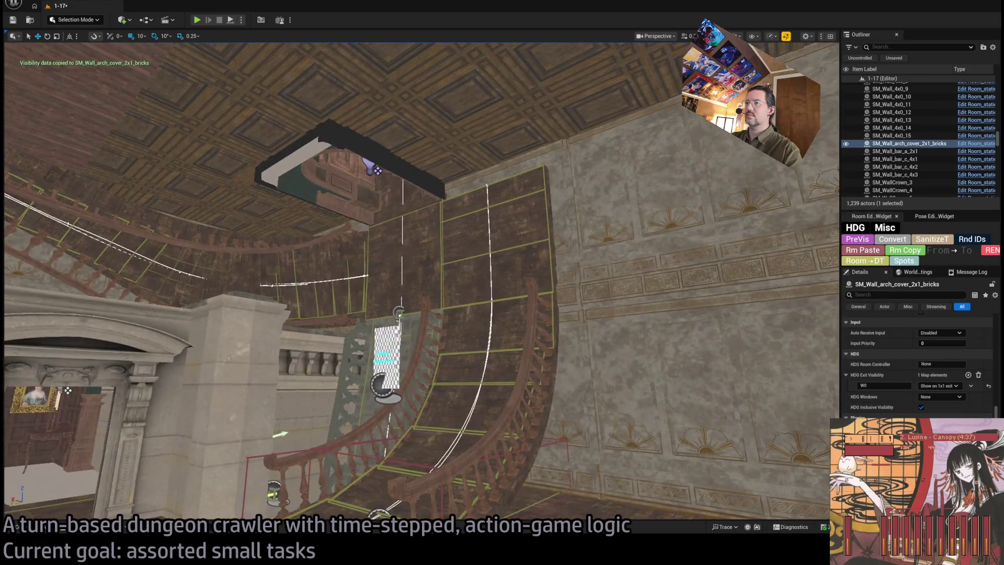
left_click(386, 358)
scroll(871, 383, "up", 10)
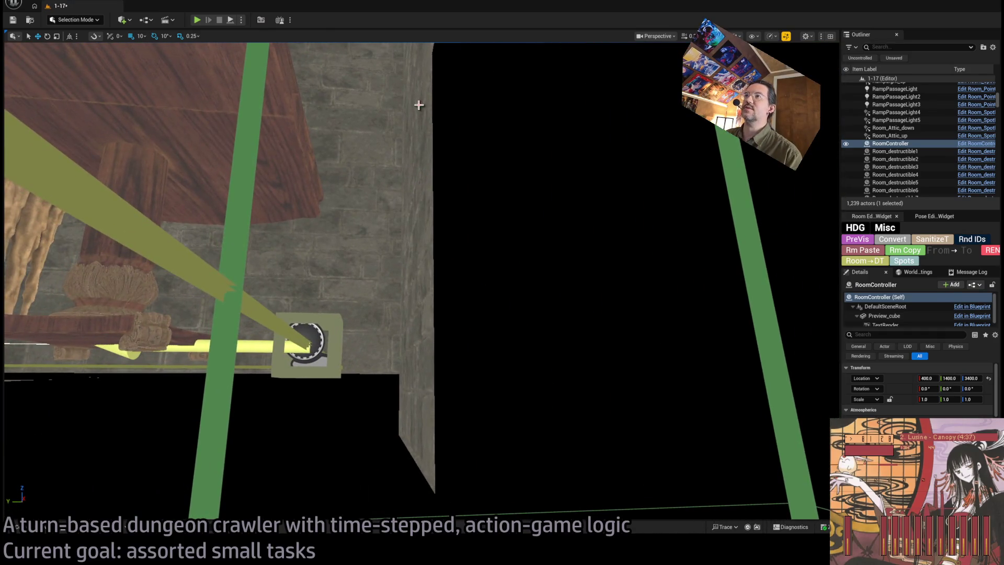
Step: Select two wall pieces beside the exit and move the view close to the stone wall
left_click(418, 104)
left_click(422, 236, "ctrl")
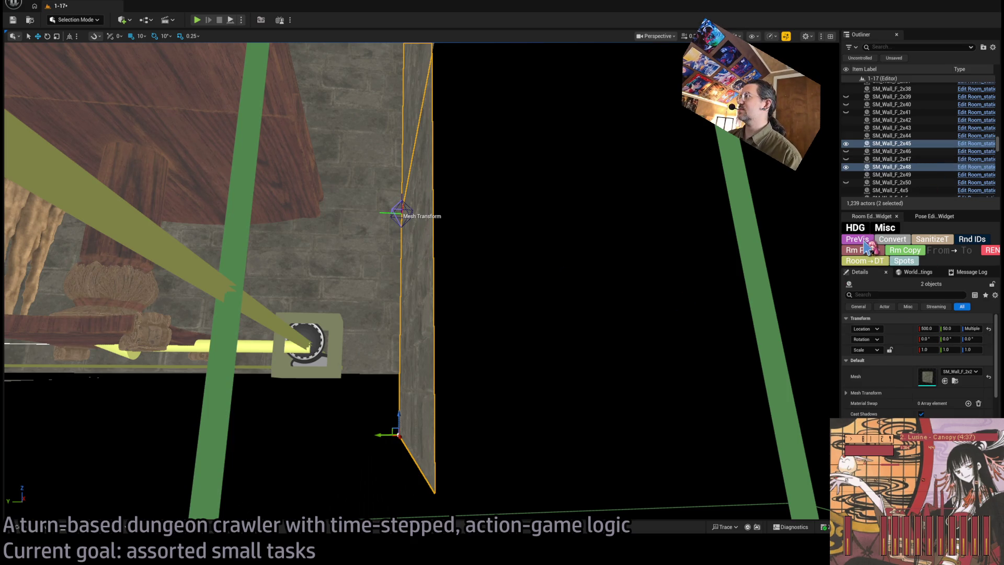
scroll(918, 406, "down", 3)
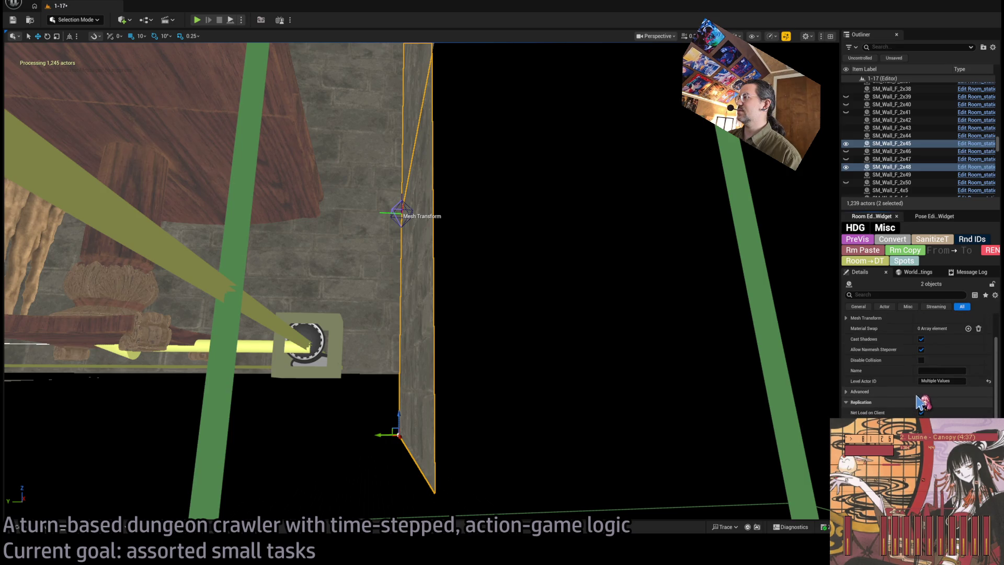
scroll(921, 402, "up", 3)
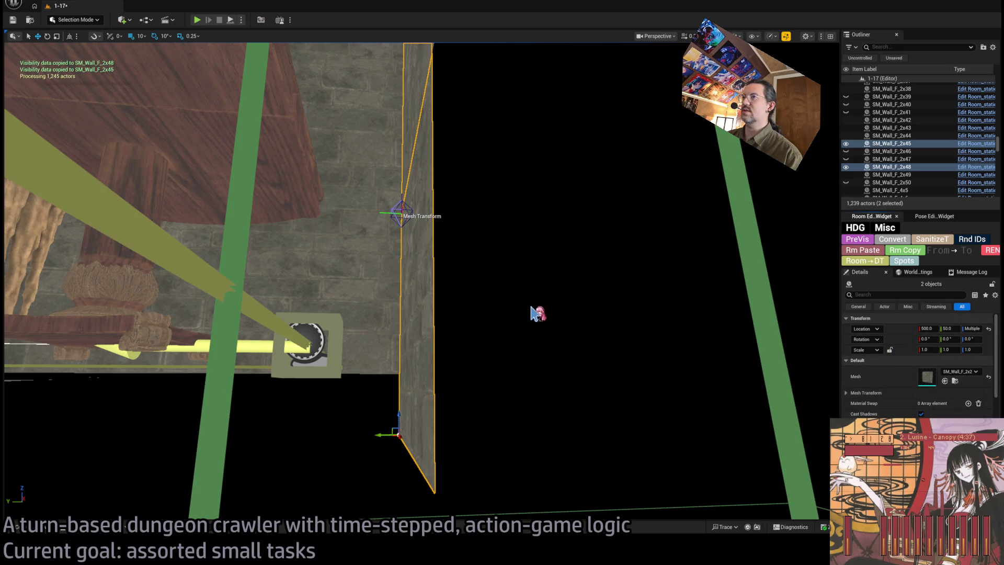
left_click_drag(533, 300, 533, 300)
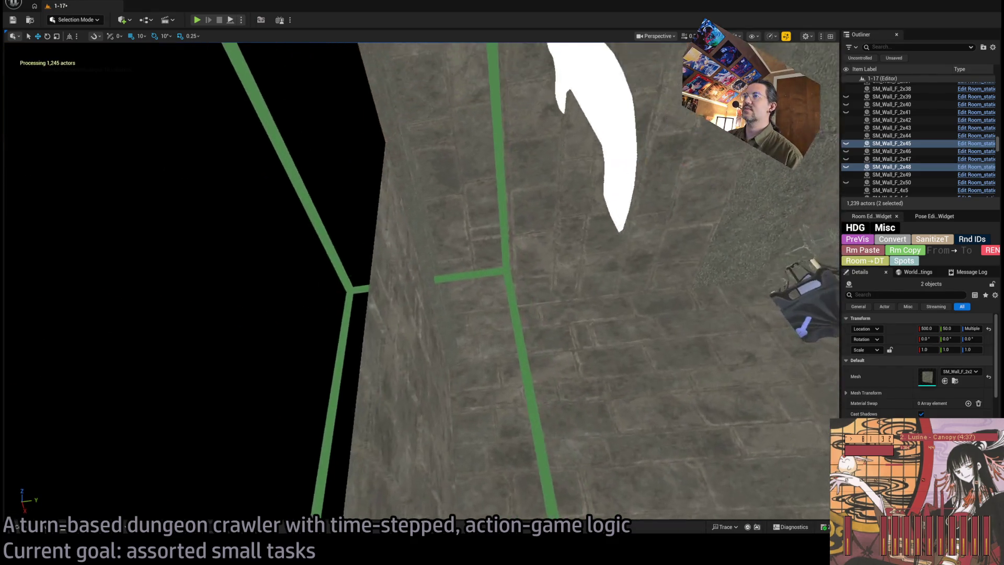
Step: Paste exit visibility data onto walls SM_Wall_F_2x44, 2x43 and 2x42 after selecting them together
left_click(460, 280)
left_click_drag(460, 280, 459, 280)
left_click_drag(524, 293, 524, 294)
left_click(496, 333, "ctrl")
left_click_drag(496, 333, 496, 333)
left_click(479, 385, "ctrl")
left_click_drag(498, 437, 499, 436)
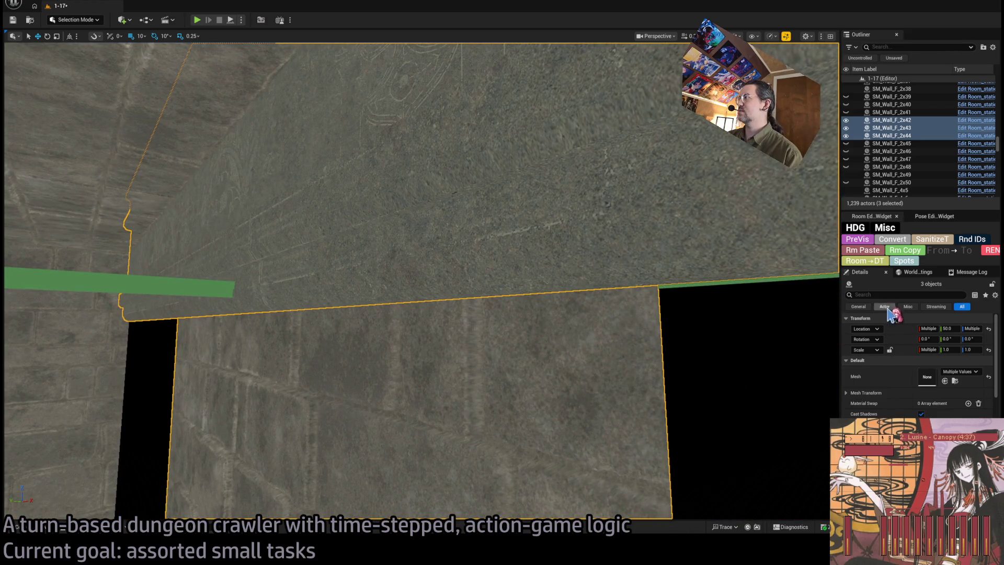
left_click(868, 250)
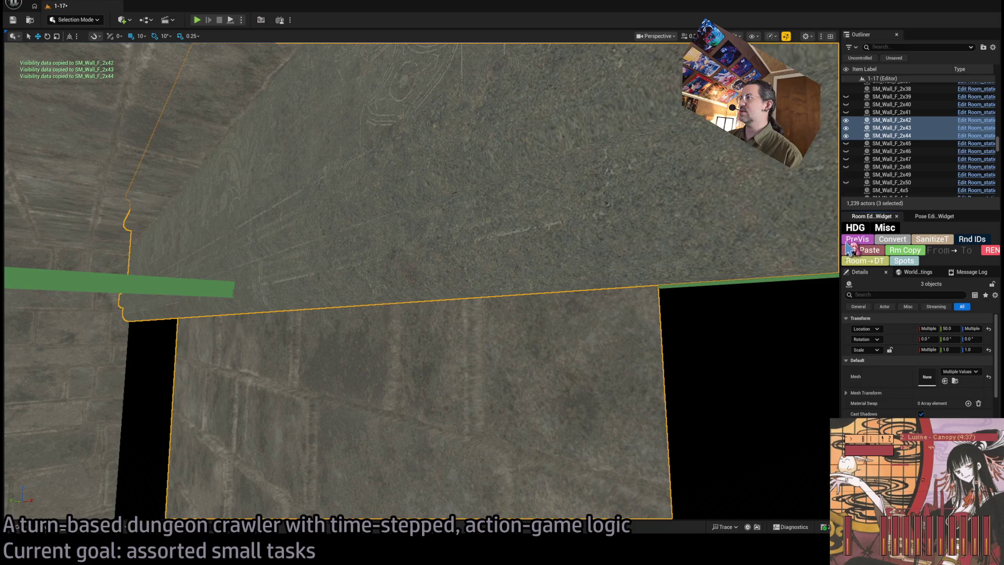
left_click_drag(499, 343, 498, 343)
left_click_drag(453, 242, 453, 242)
Step: Paste exit visibility onto SM_Wall_F_2x49, hide that wall, and select a floor tile by the hole
left_click(453, 242)
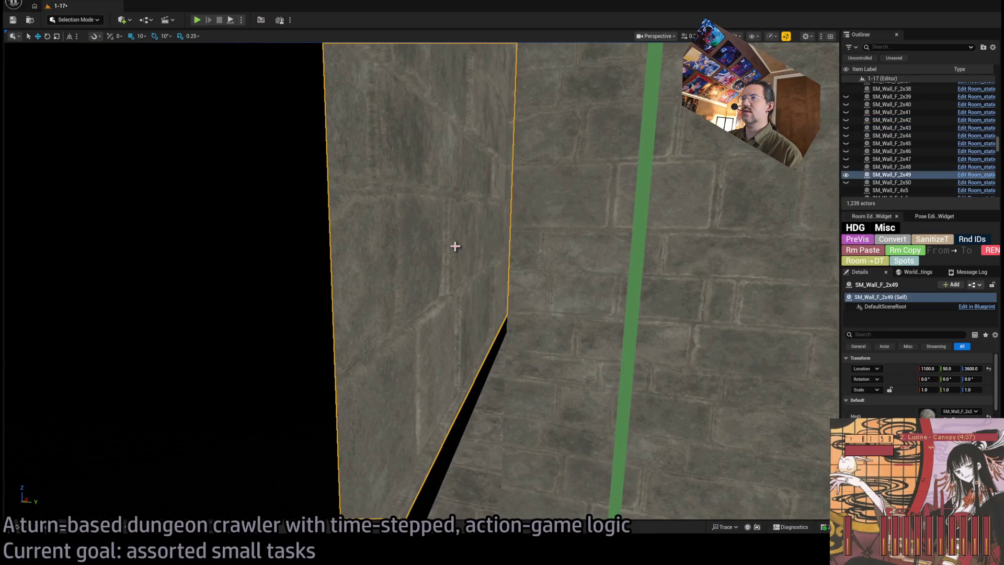
left_click(870, 252)
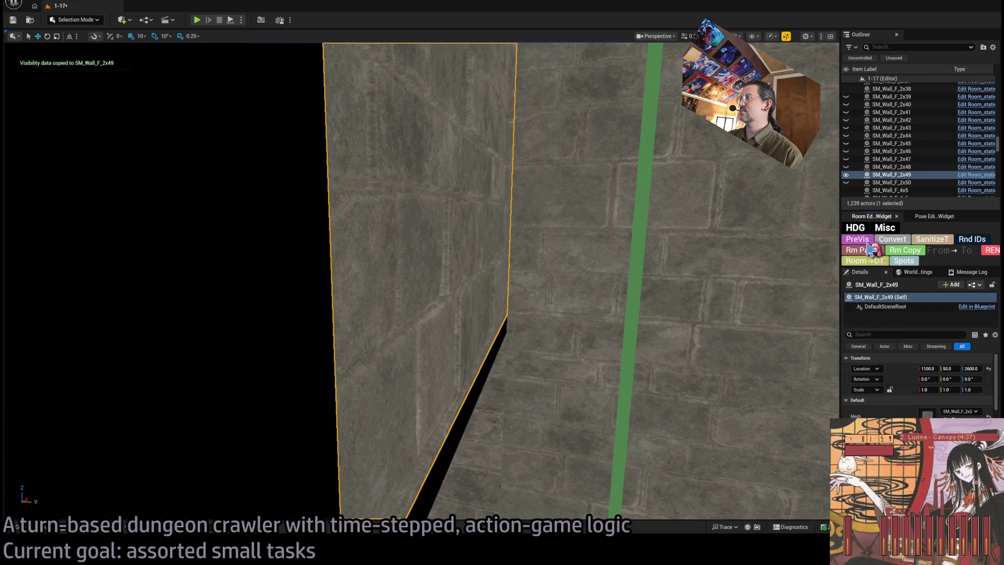
key("h")
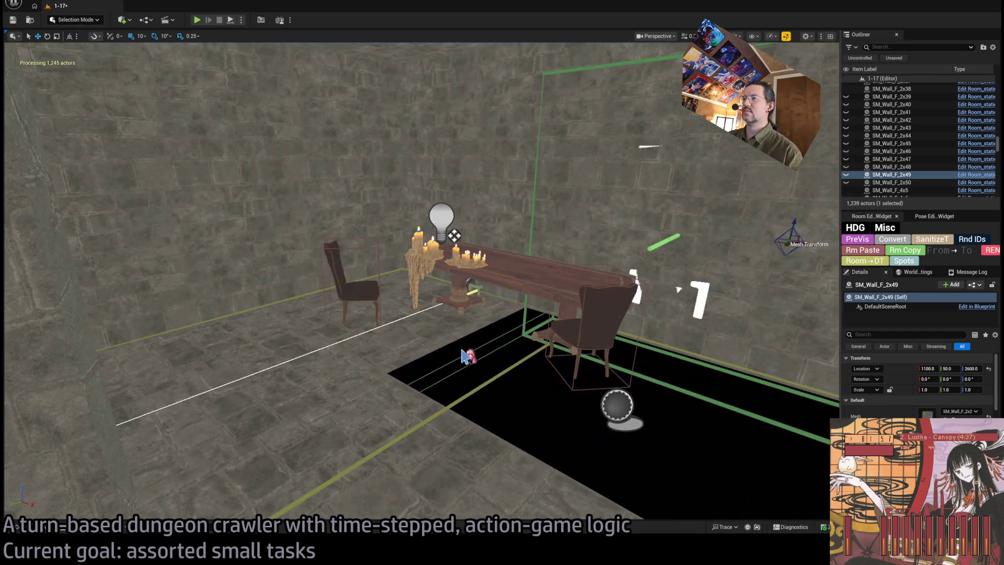
left_click(469, 358)
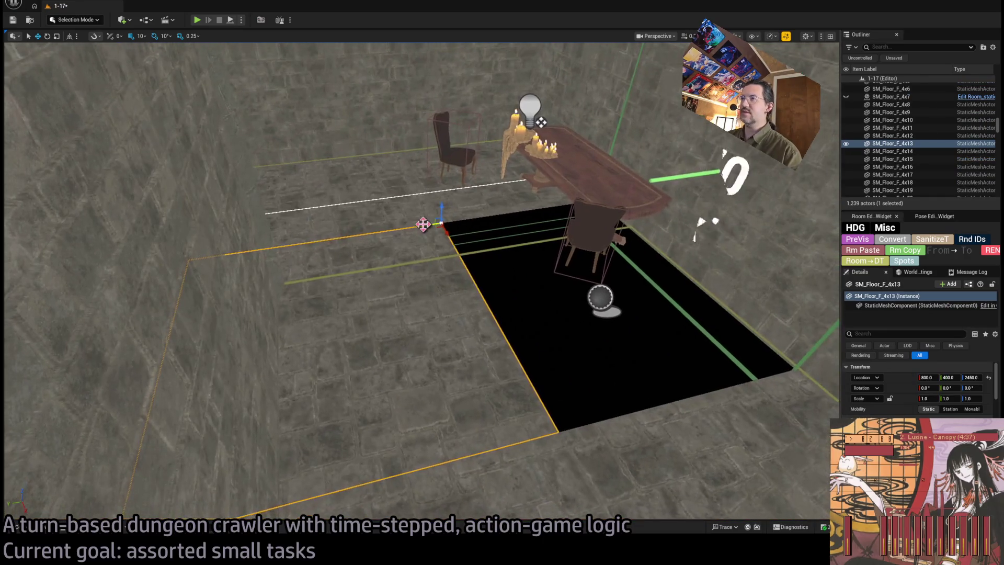
Step: Duplicate the floor tile and slide the copy into the hole in the floor
key("ctrl+v")
left_click_drag(674, 178, 704, 171)
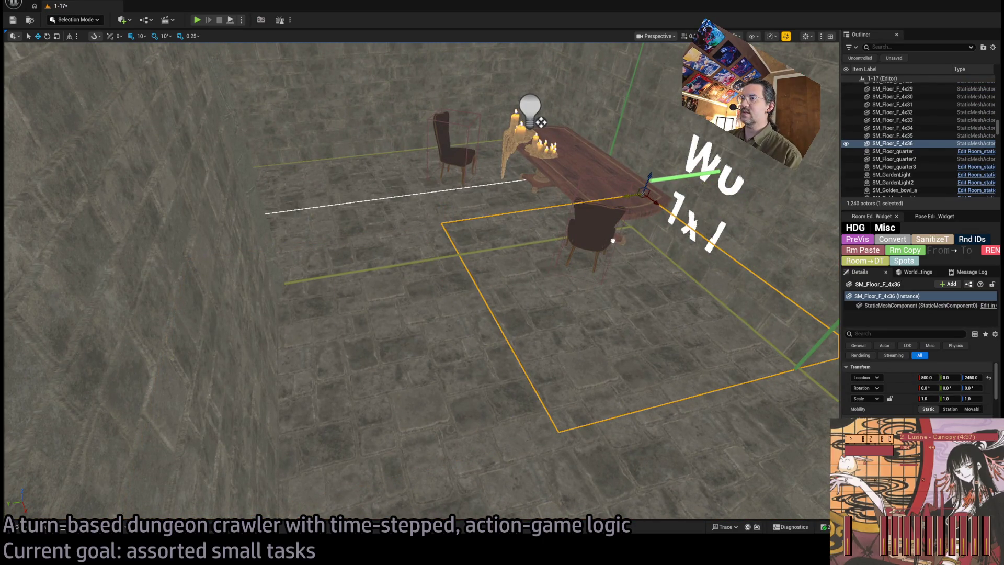
scroll(847, 372, "down", 6)
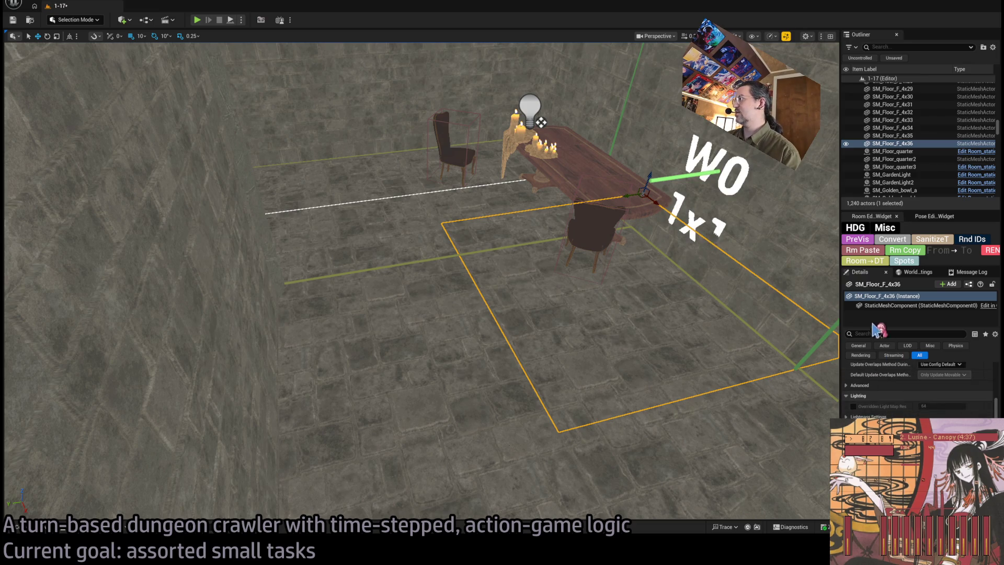
scroll(918, 389, "down", 5)
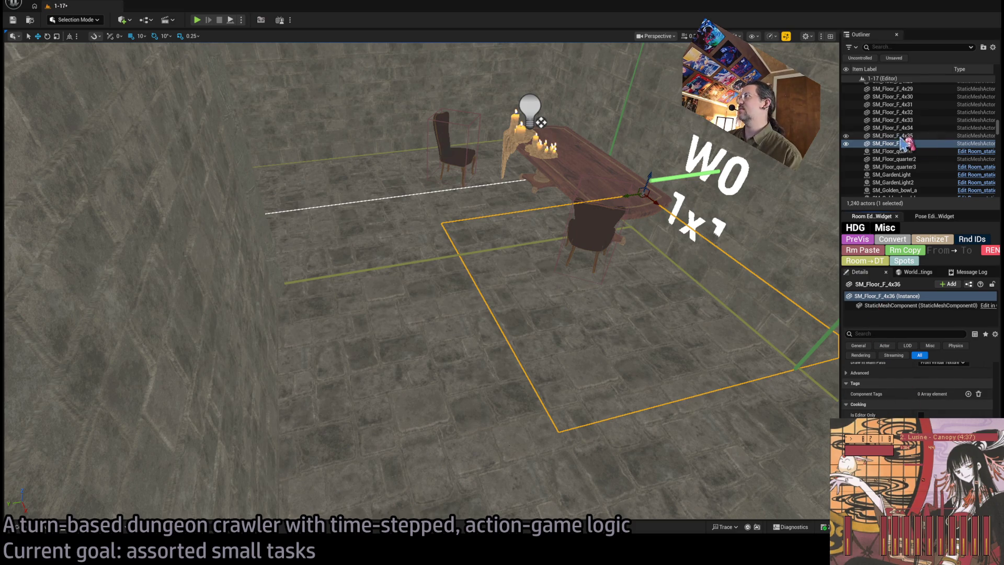
Step: Convert all 39 of the room's floor pieces into room actors
left_click(896, 159)
scroll(907, 144, "up", 5)
scroll(910, 143, "up", 2)
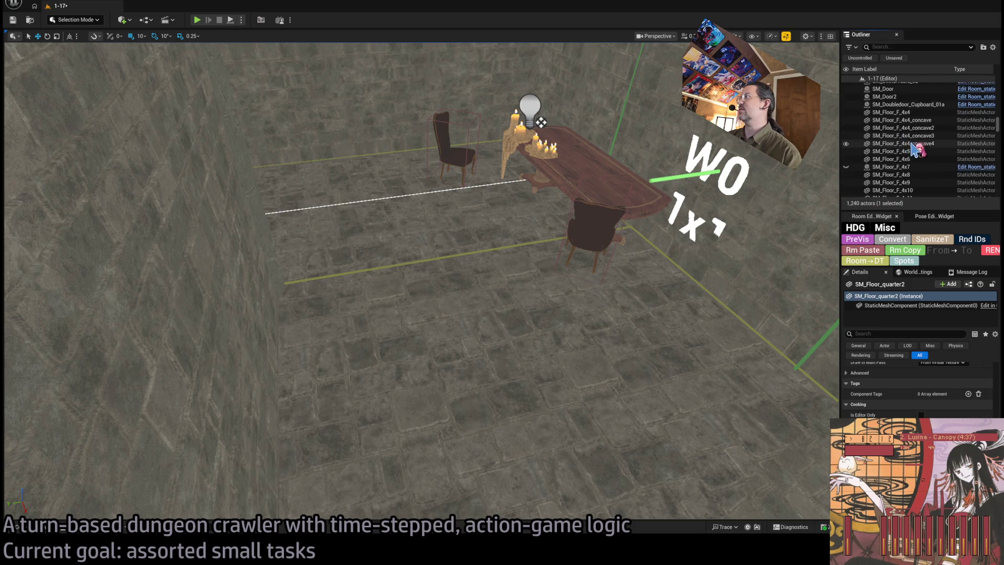
left_click(891, 124, "shift")
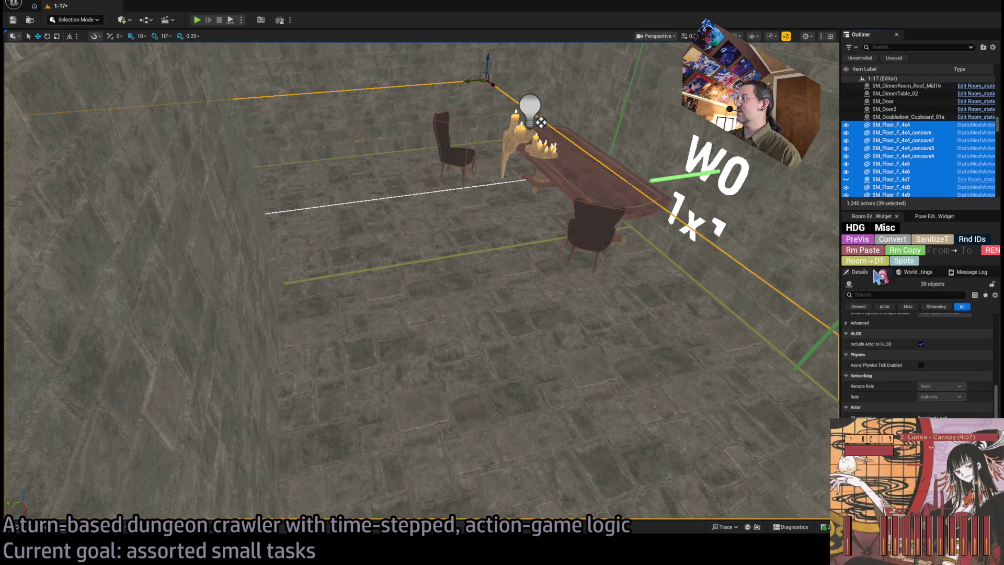
left_click(882, 234)
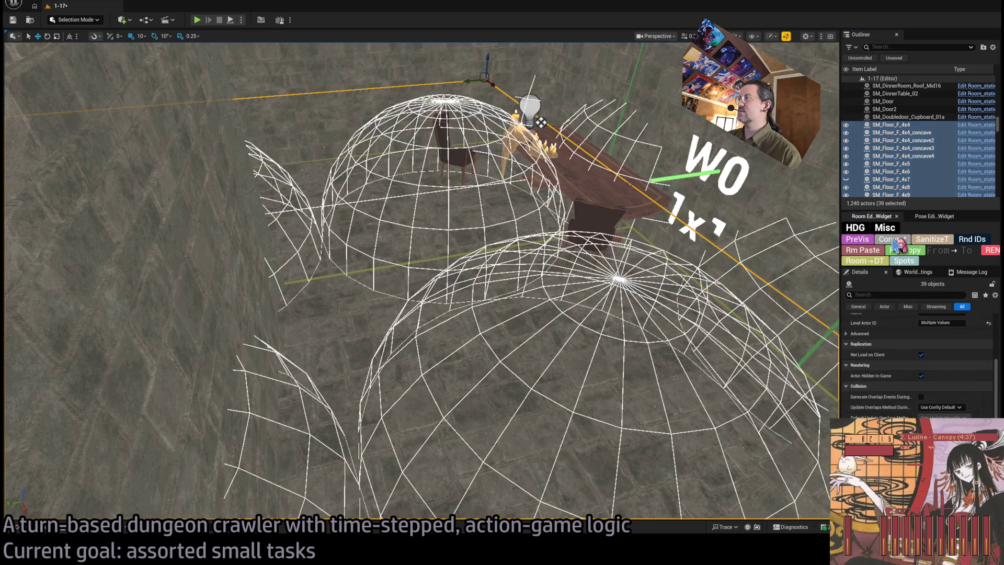
Step: Paste exit visibility onto new tile SM_Floor_F_4x36, then select the staircase room's RoomController
scroll(941, 409, "down", 8)
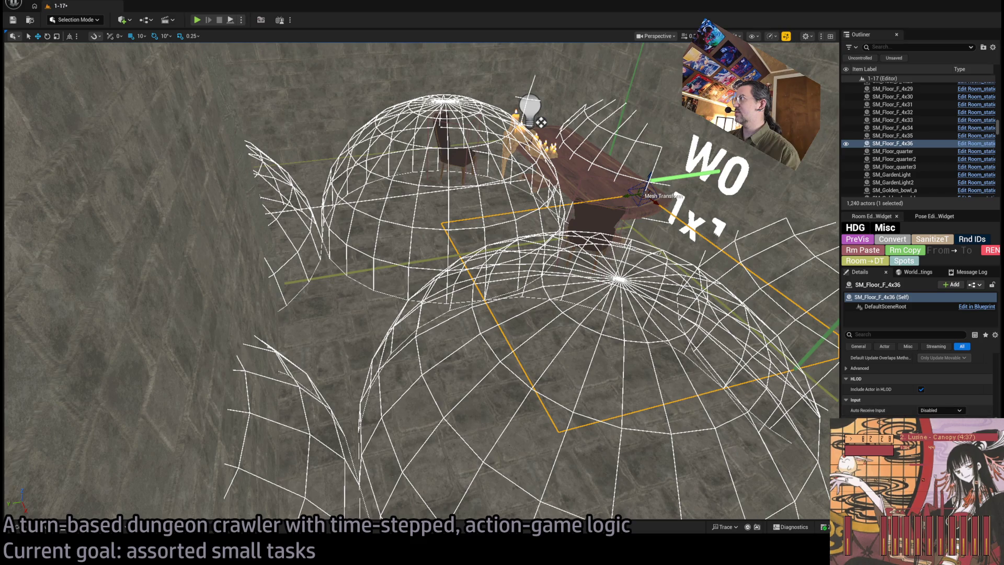
left_click(869, 253)
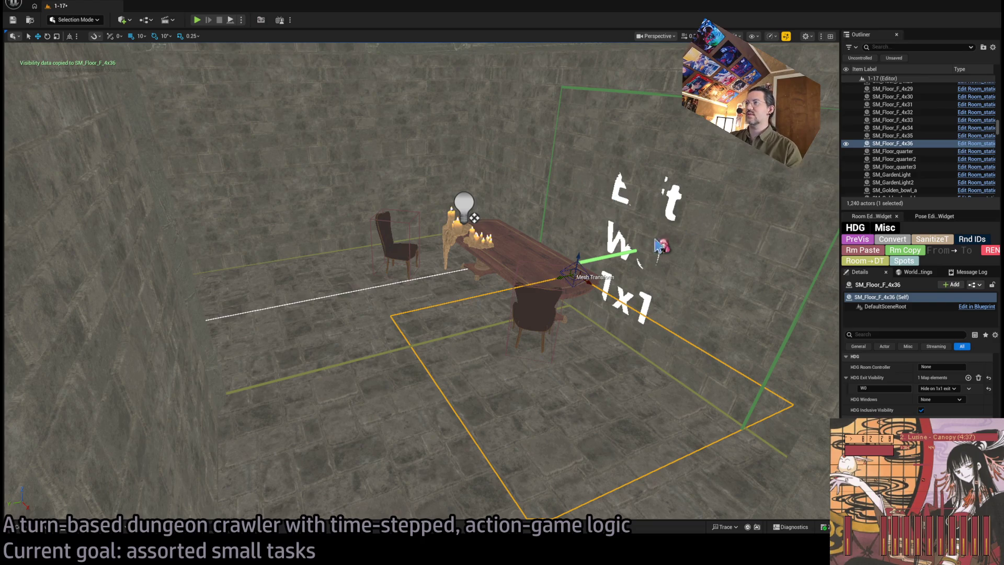
left_click_drag(626, 209, 549, 203)
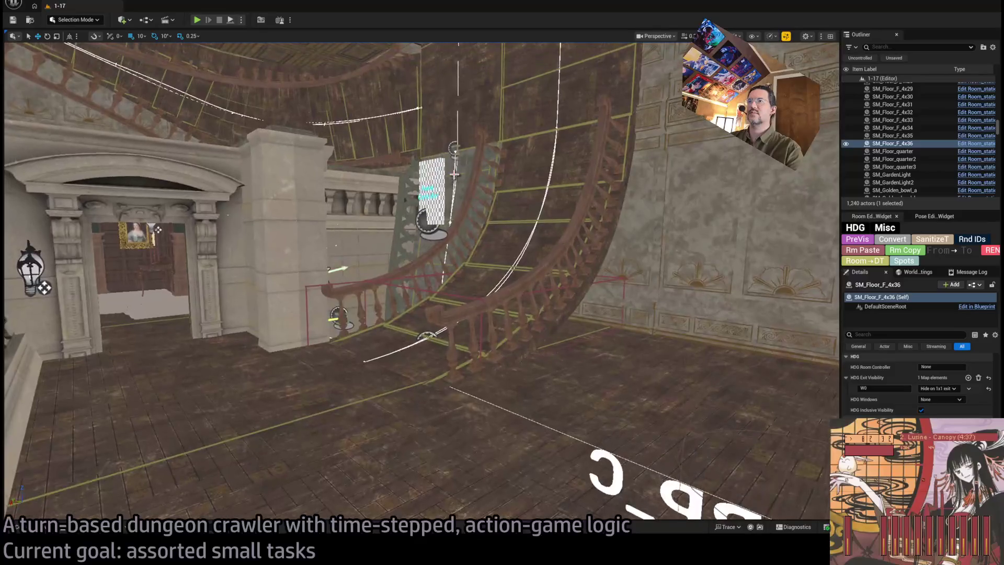
left_click(546, 201)
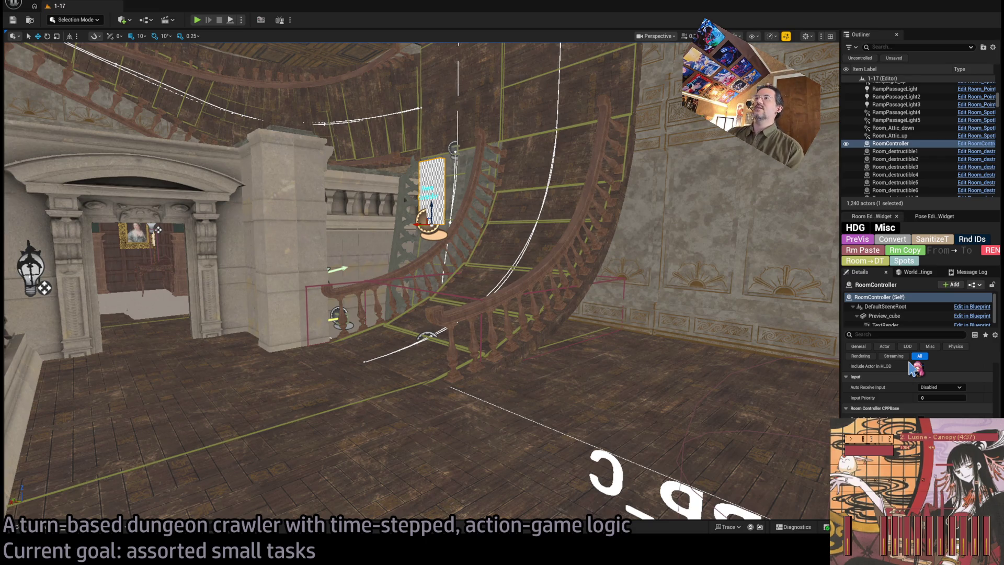
scroll(936, 387, "up", 5)
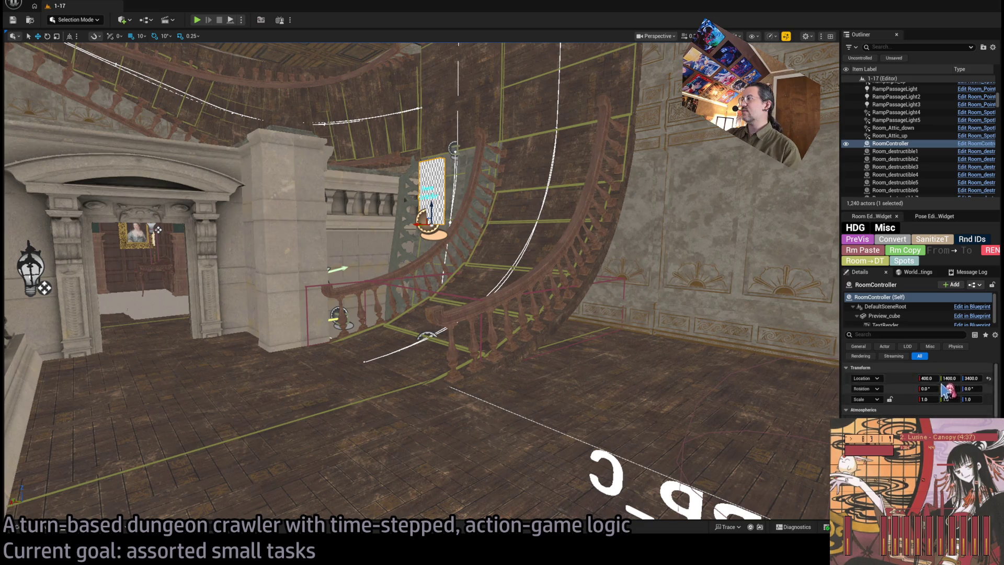
Step: Push the RoomController's data to its actors and run a processing pass over the level
left_click_drag(805, 362, 805, 330)
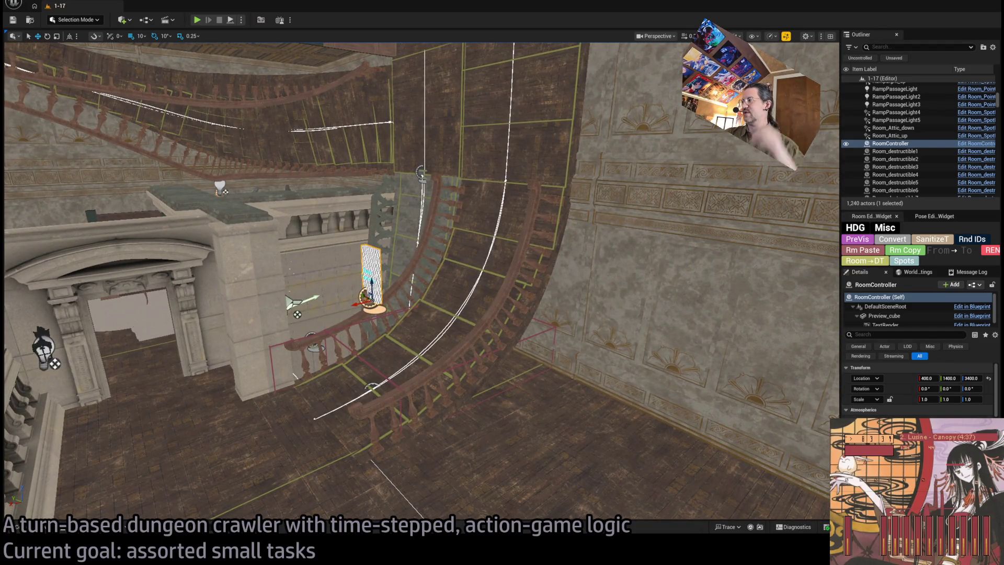
scroll(912, 387, "down", 2)
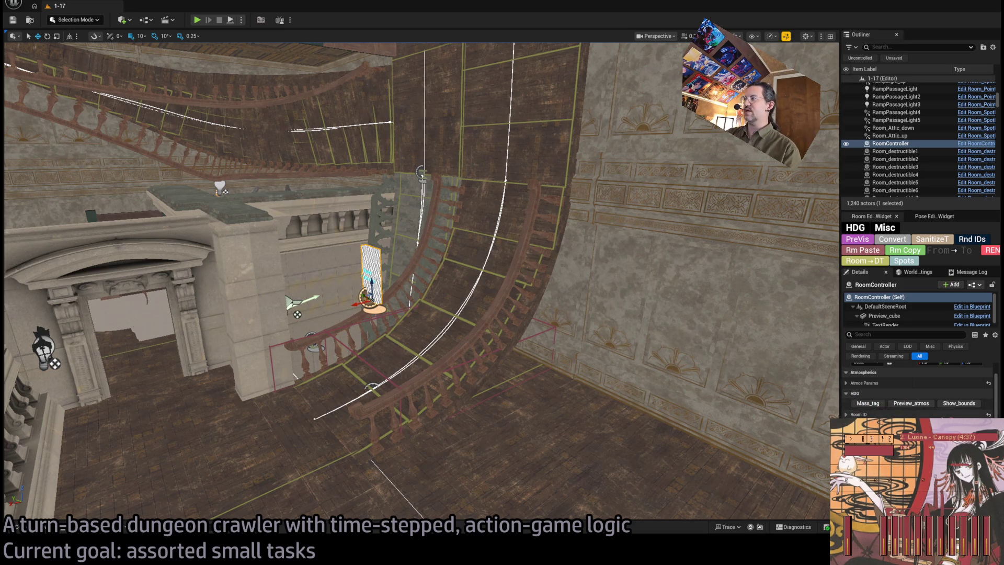
scroll(879, 390, "down", 1)
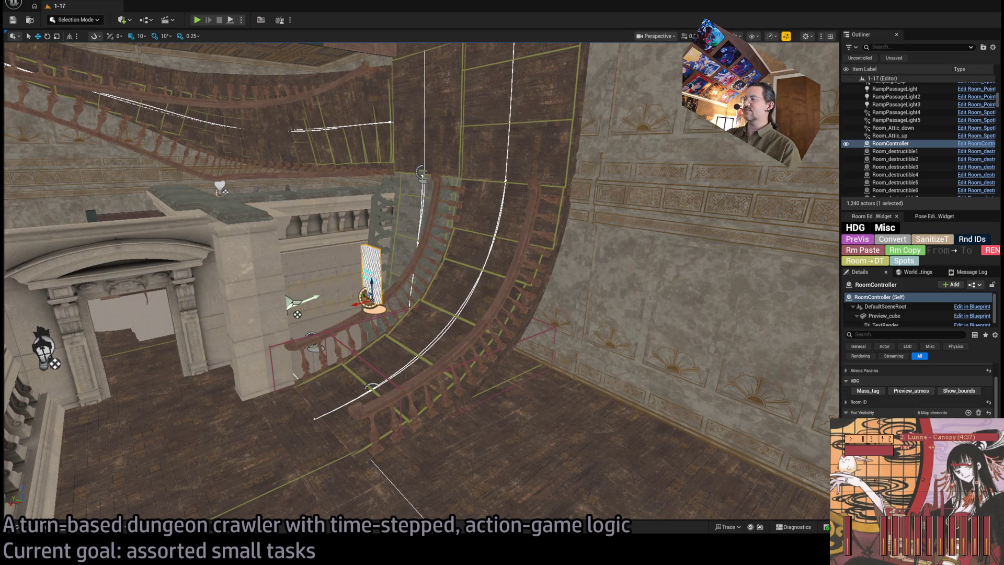
left_click(870, 391)
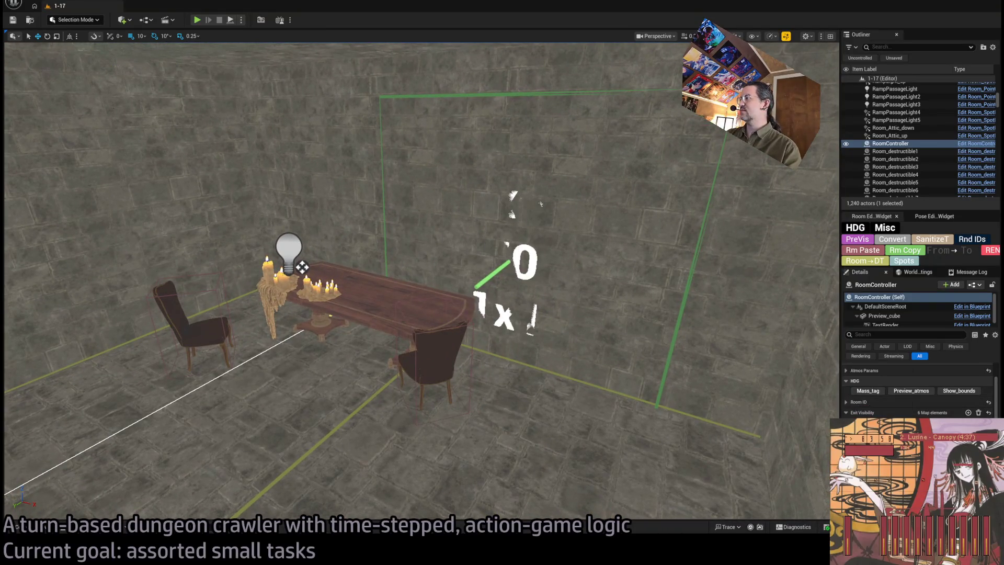
left_click(866, 241)
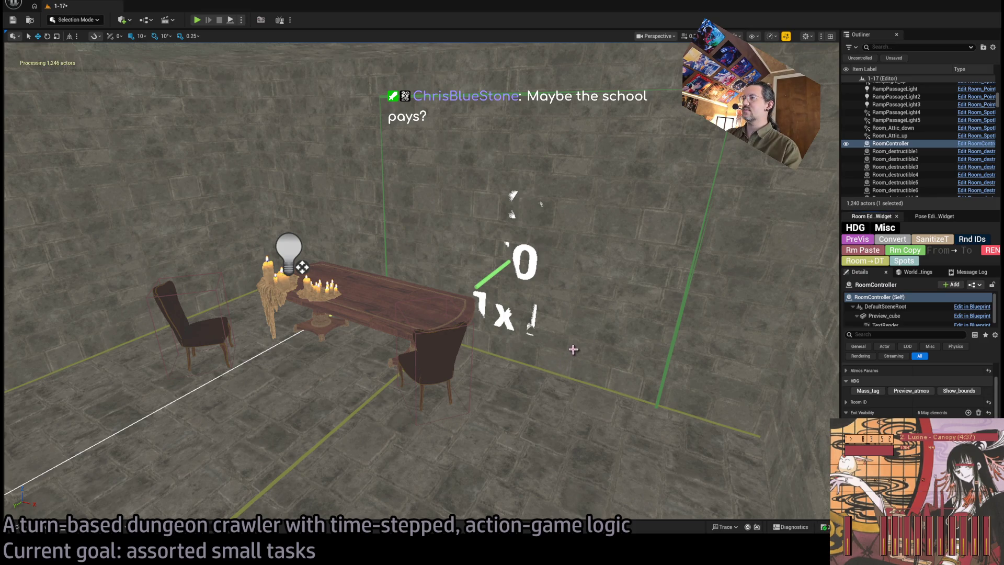
Step: Preview the room as seen from exit W0, then select Room_nav_DungeonFloor1
scroll(894, 405, "down", 1)
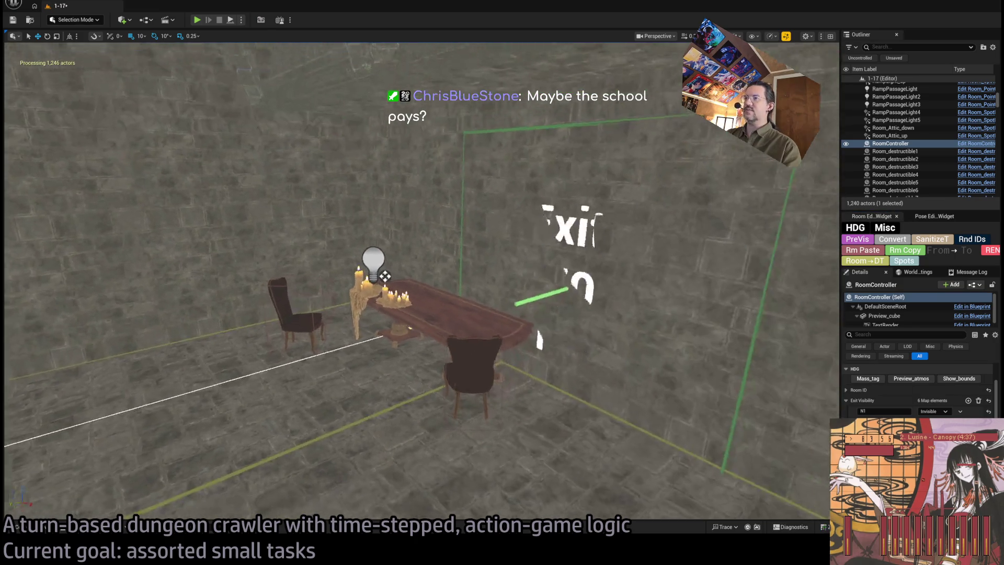
left_click(863, 246)
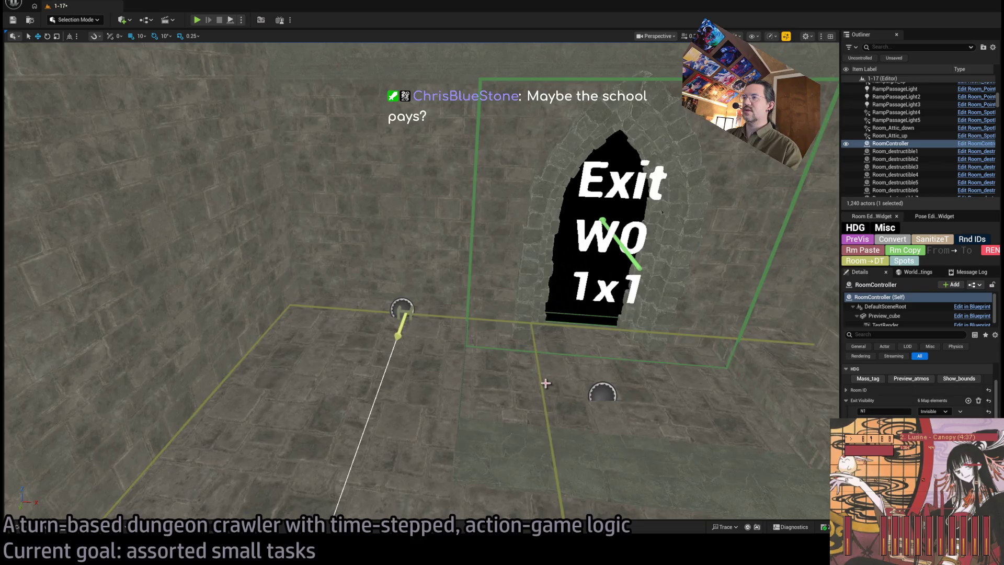
left_click(541, 380)
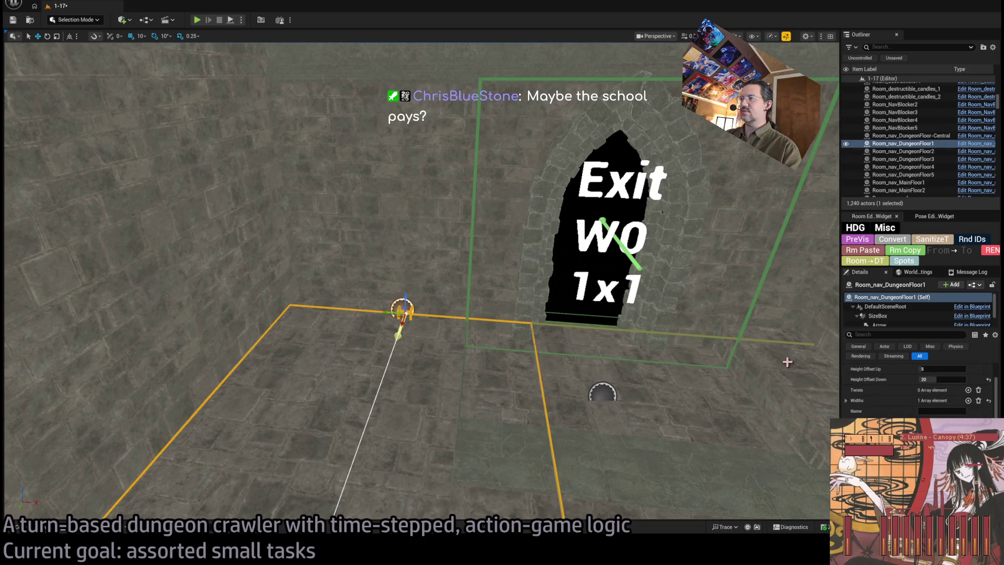
Step: Add Room_nav_DungeonFloor-Central to the selection and frame the staircase and archway area
left_click(464, 327, "ctrl")
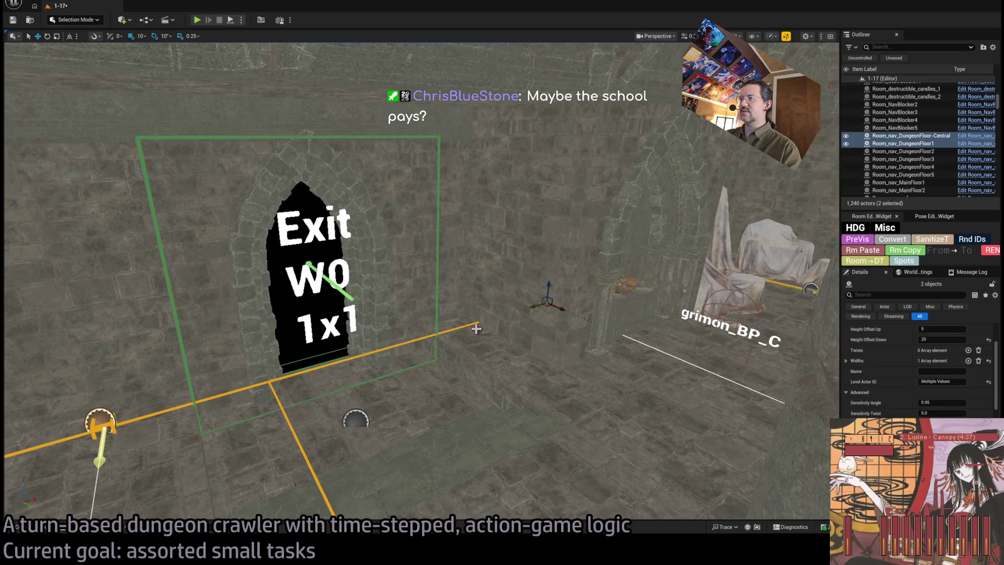
scroll(865, 377, "up", 2)
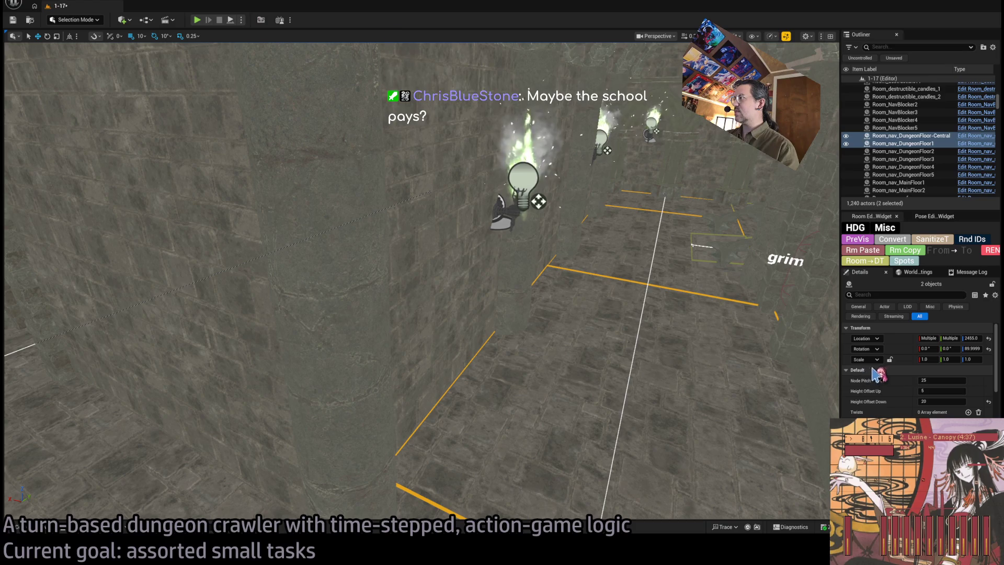
scroll(872, 374, "down", 3)
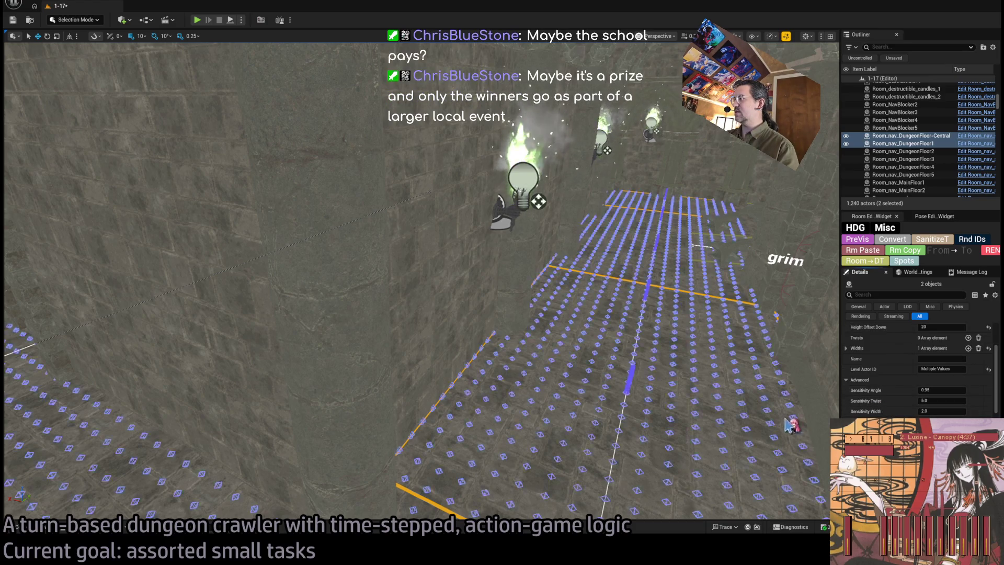
key("f")
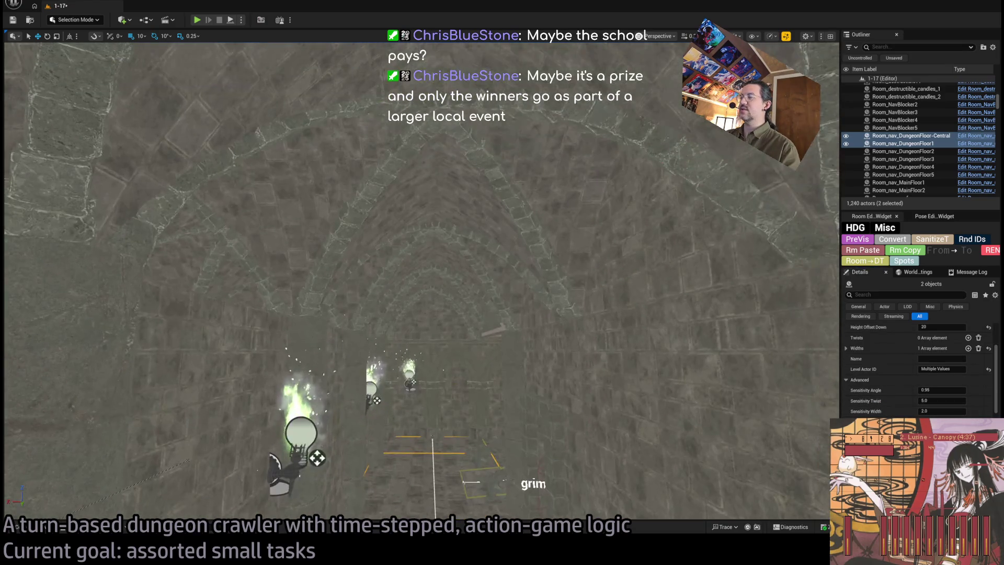
key("f")
key("f")
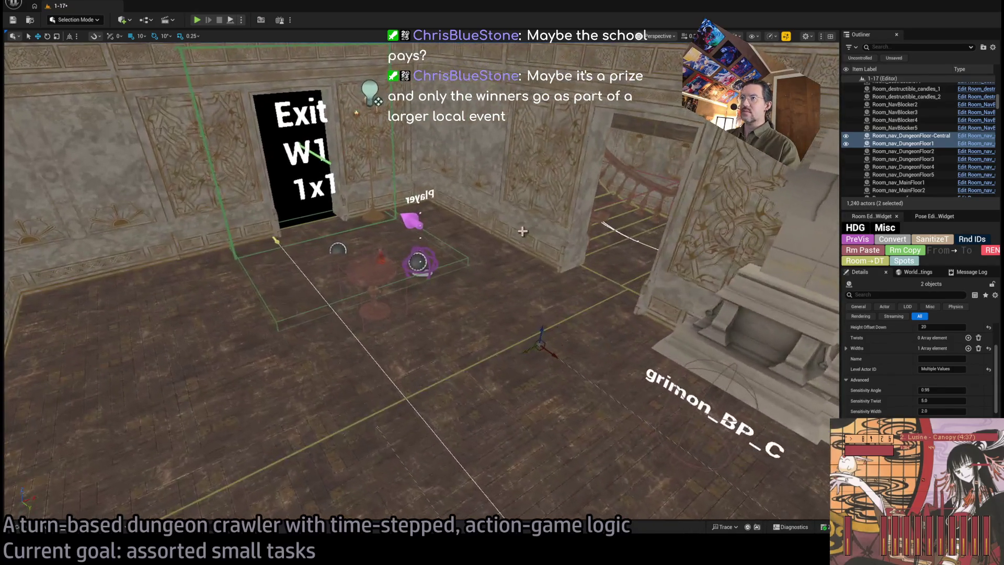
Step: Select the player spawn marker and launch a Play-In-Editor test, detaching from the player
left_click(419, 226)
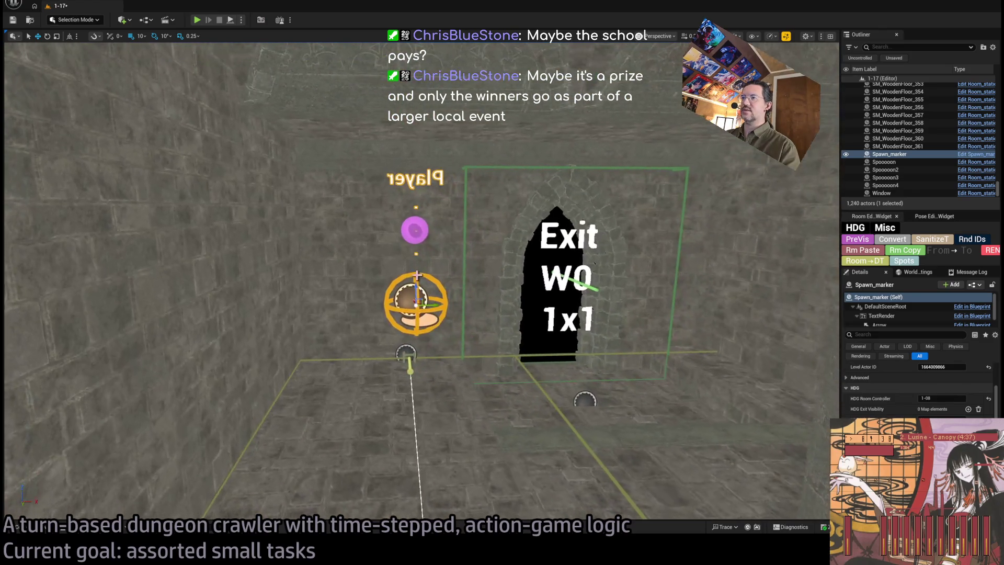
left_click(196, 20)
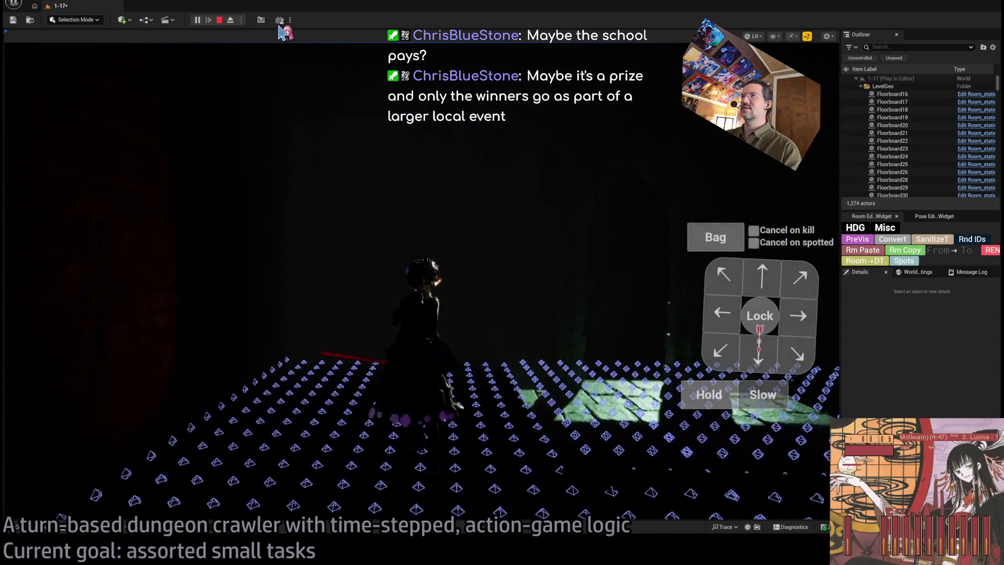
left_click(230, 21)
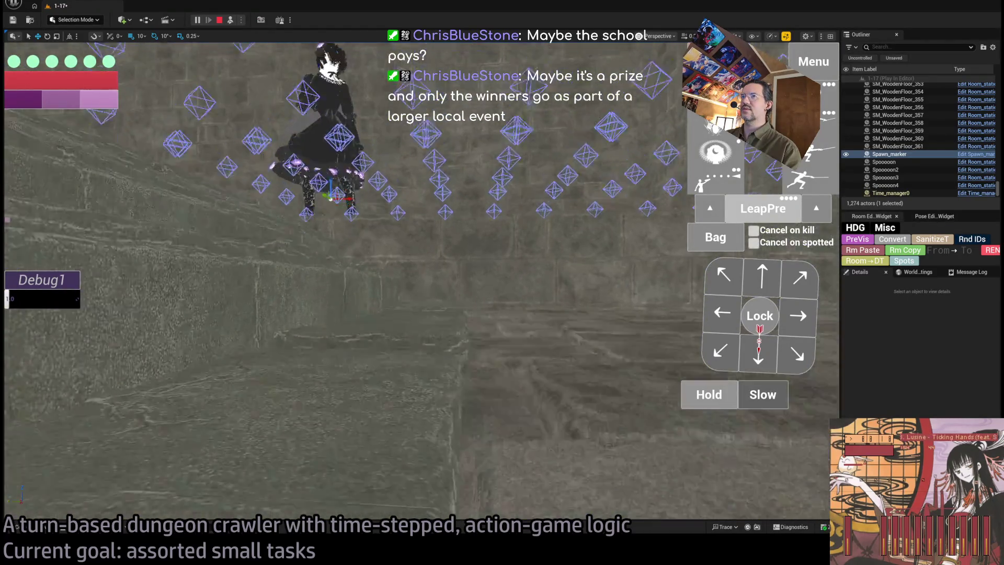
Step: Stop the play session and inspect Exit_markerE5 and floor tiles SM_Floor_F_4x7 and SM_Floor_F_4x36
key("Escape")
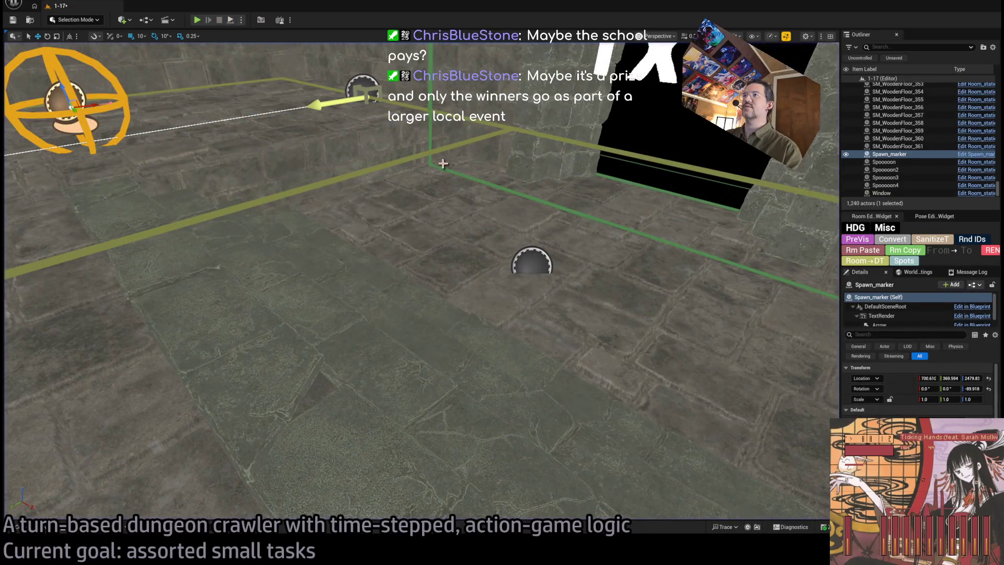
left_click(531, 262)
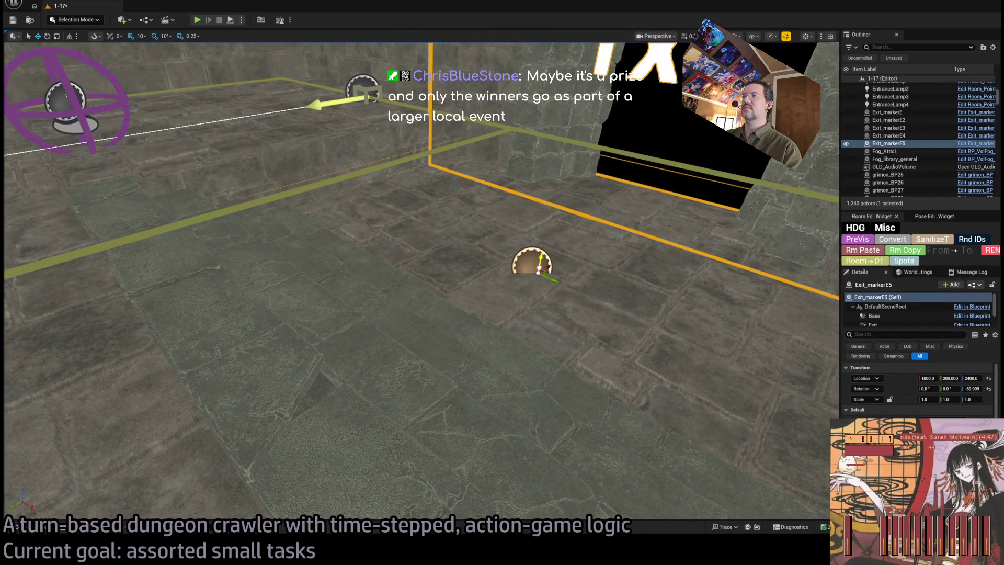
left_click(455, 377)
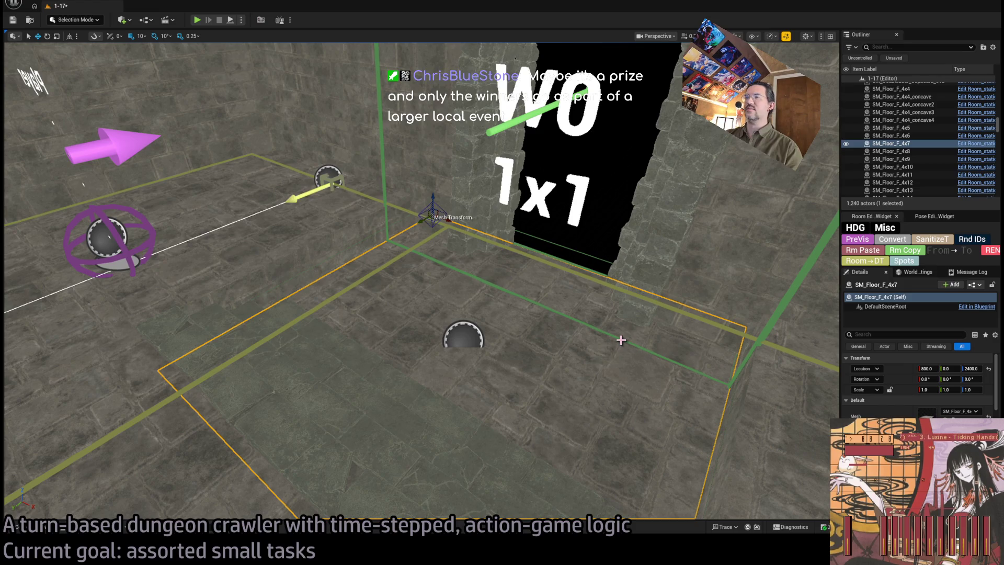
left_click(596, 334)
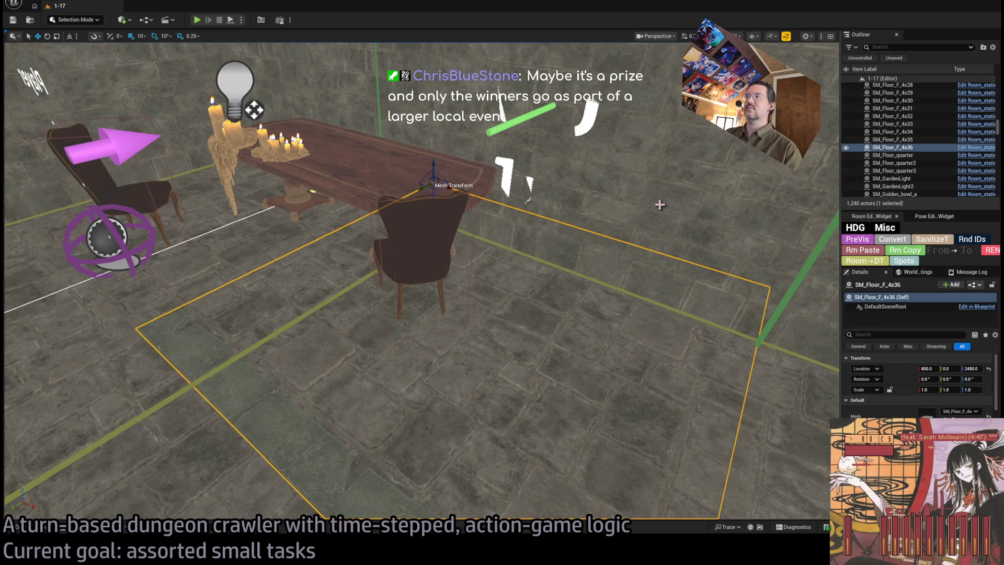
Step: Switch to the PreVis blockout, select Room_nav_DungeonFloor-Central, and play-test again with Alt+P
left_click(863, 244)
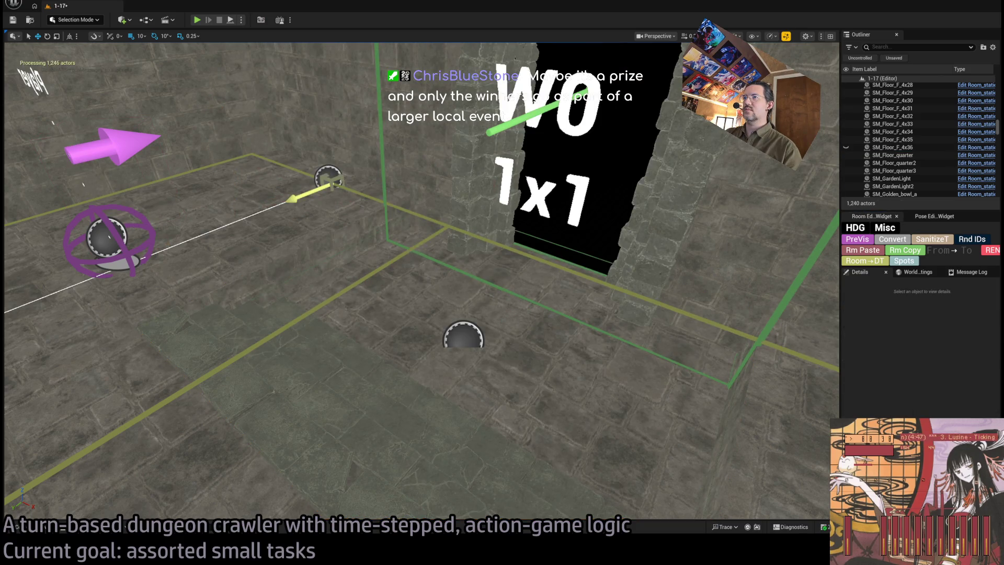
left_click(899, 143)
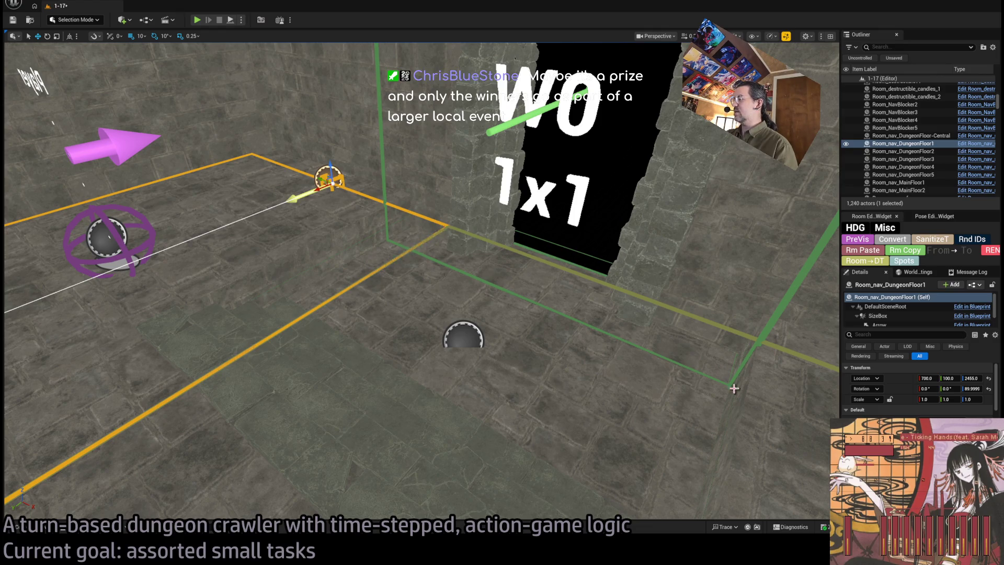
key("Up")
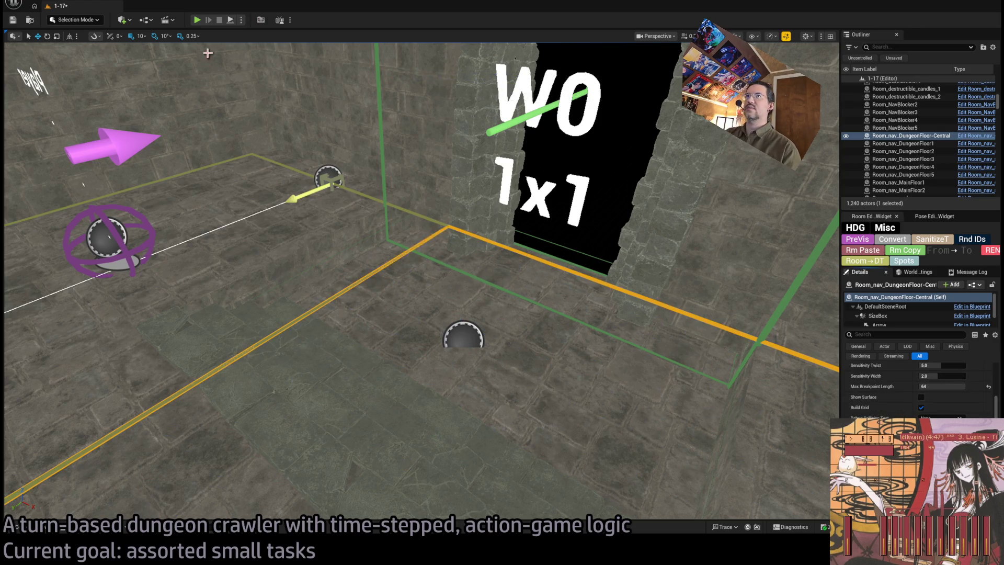
key("alt+p")
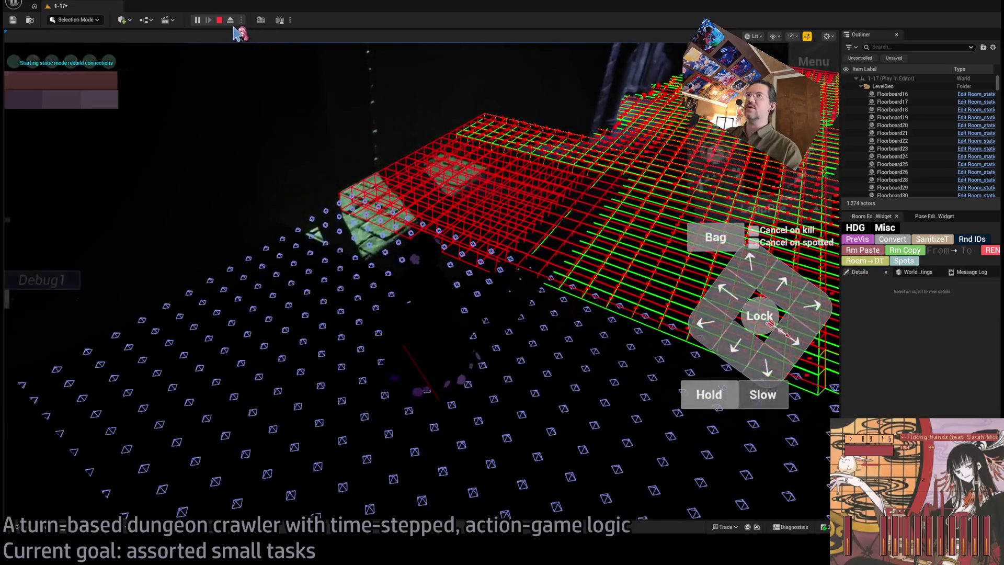
Step: Stop the session, select the two dungeon nav floors in turn, and run another quick play-test
key("shift+F1")
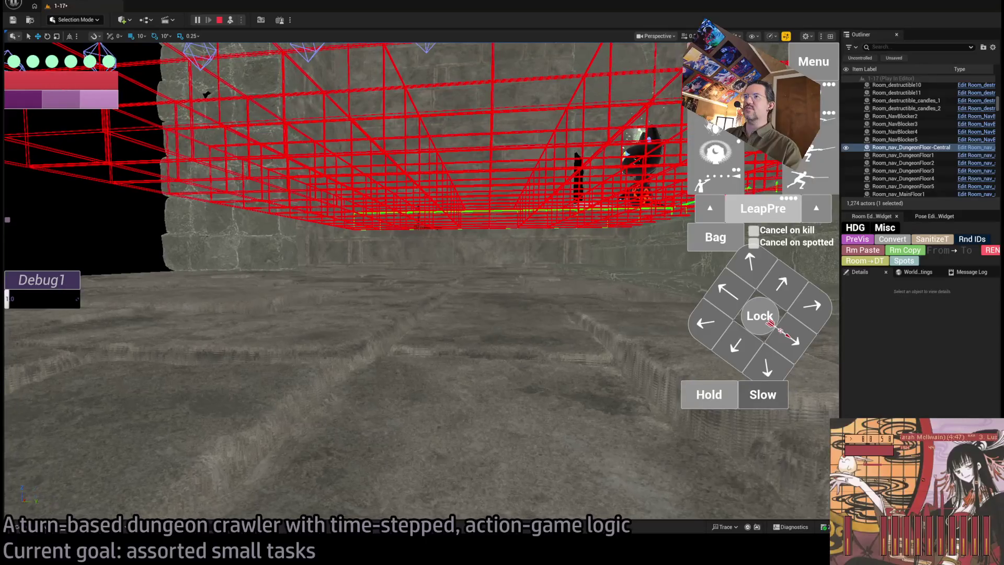
key("Escape")
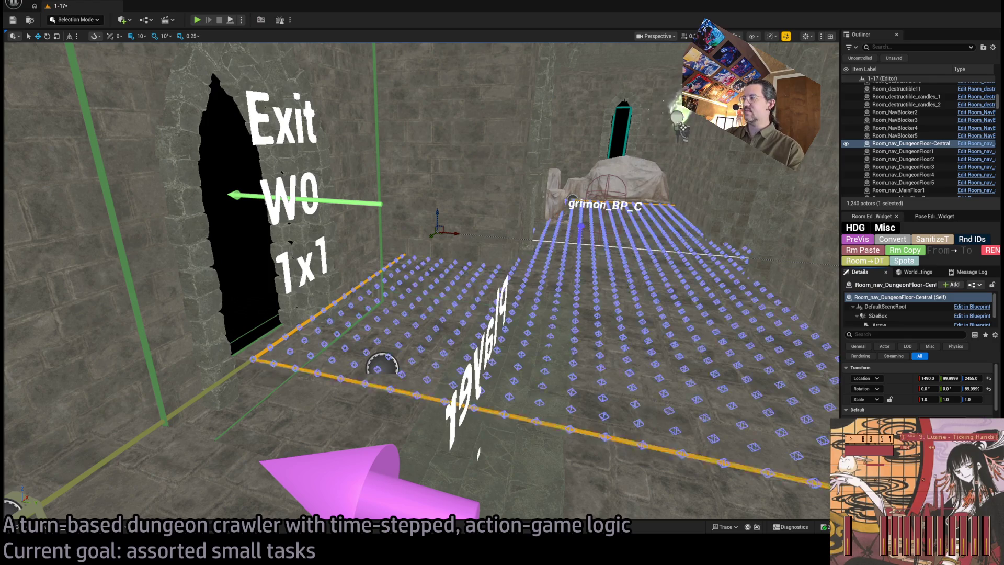
left_click(547, 392)
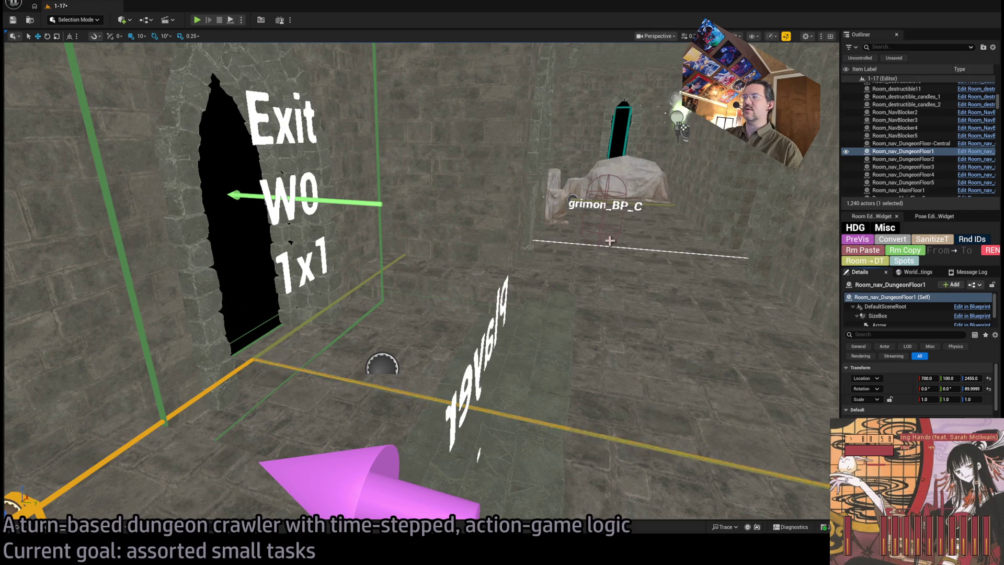
left_click(362, 288)
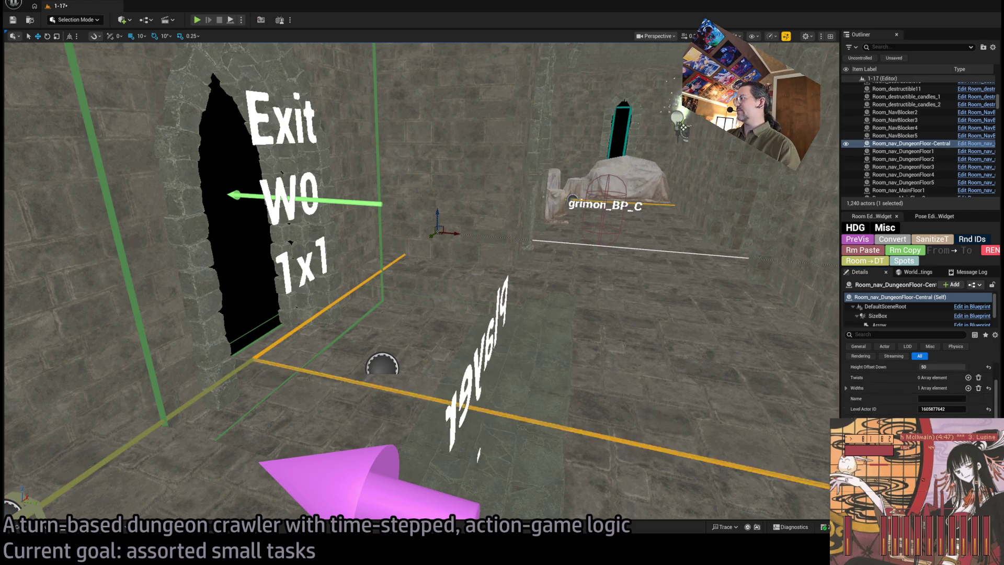
key("alt+p")
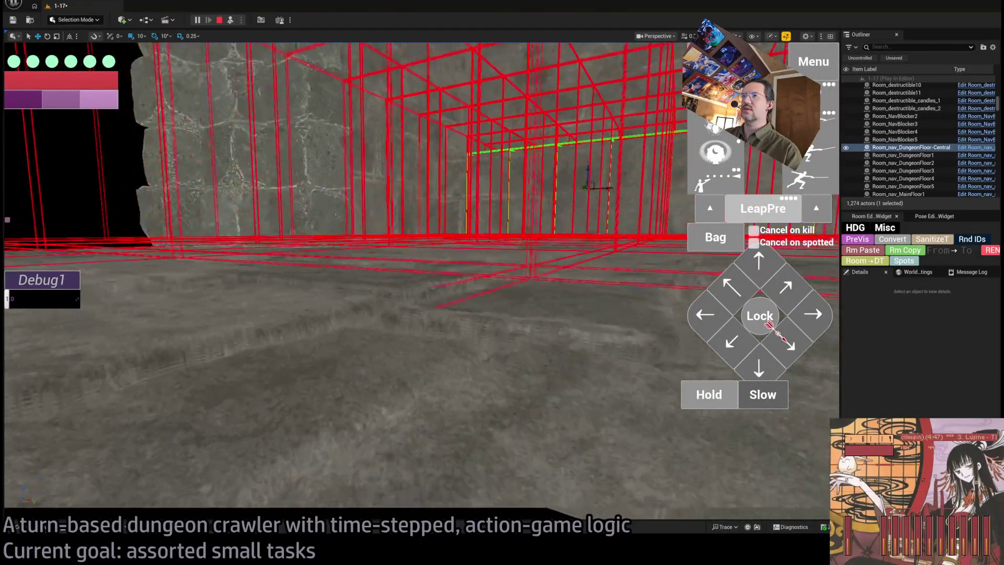
key("Escape")
Step: Set Height Offset Down to 70 on both Room_nav_DungeonFloor-Central and Room_nav_DungeonFloor1
left_click_drag(428, 239, 377, 362)
left_click(377, 362, "ctrl")
left_click(936, 401)
type("70")
key("Return")
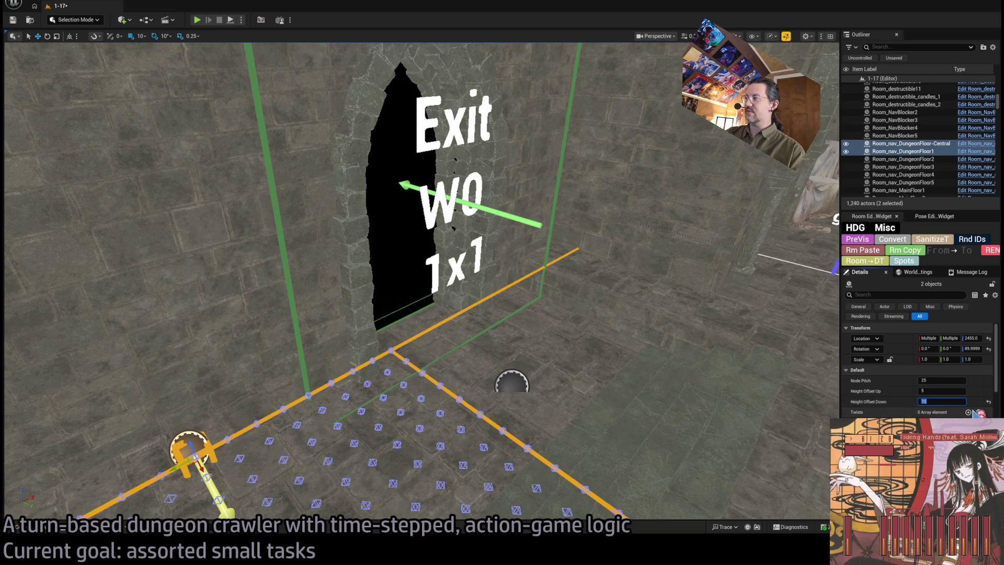
Step: Select only the central nav floor, run a brief play-test, then frame that floor up close
left_click_drag(335, 191, 335, 199)
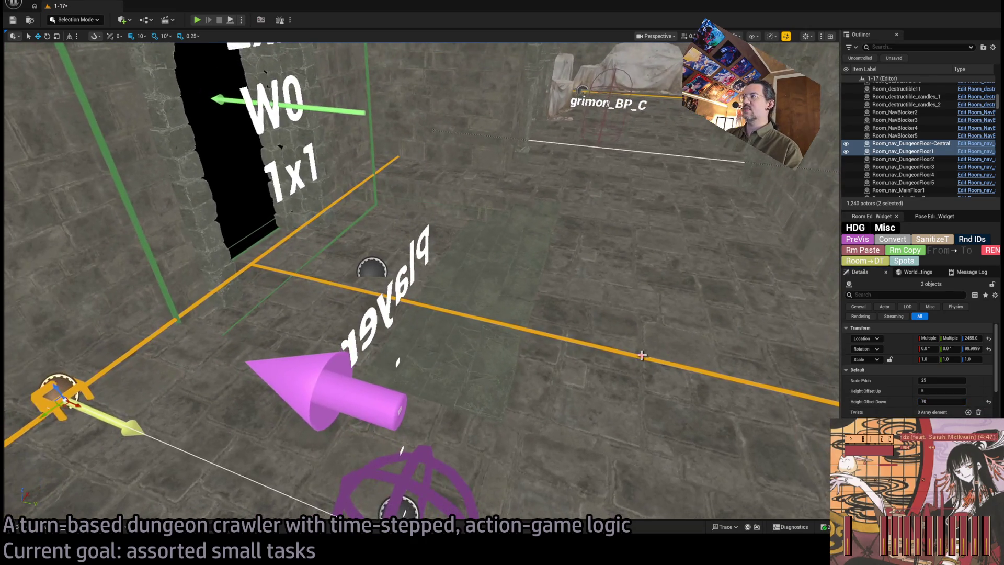
left_click(340, 198)
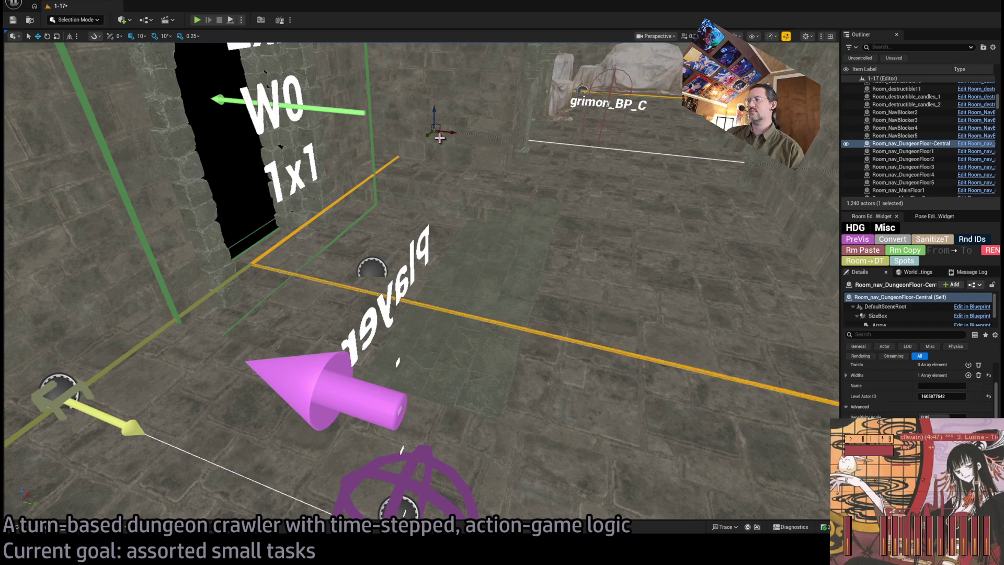
scroll(919, 387, "down", 2)
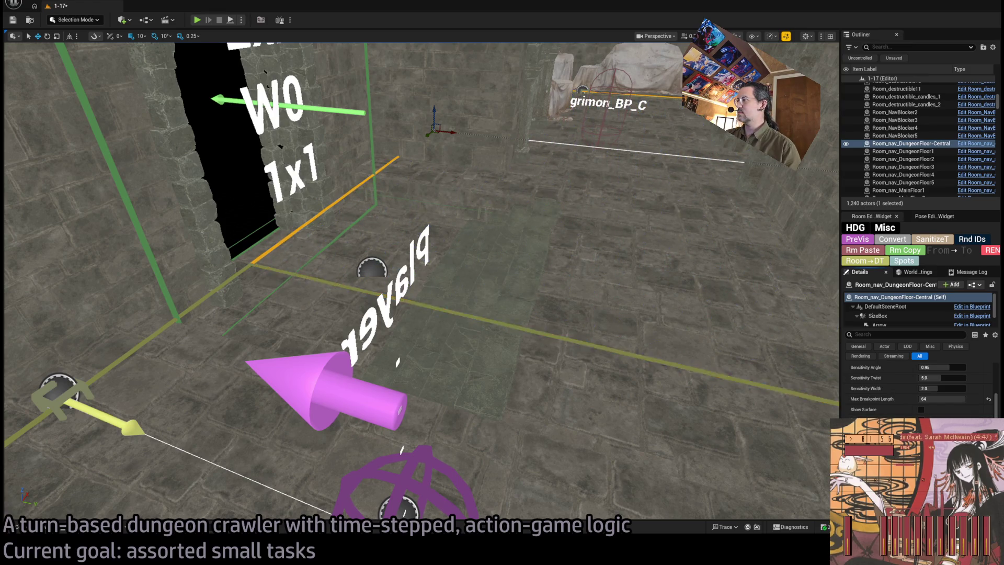
left_click(197, 20)
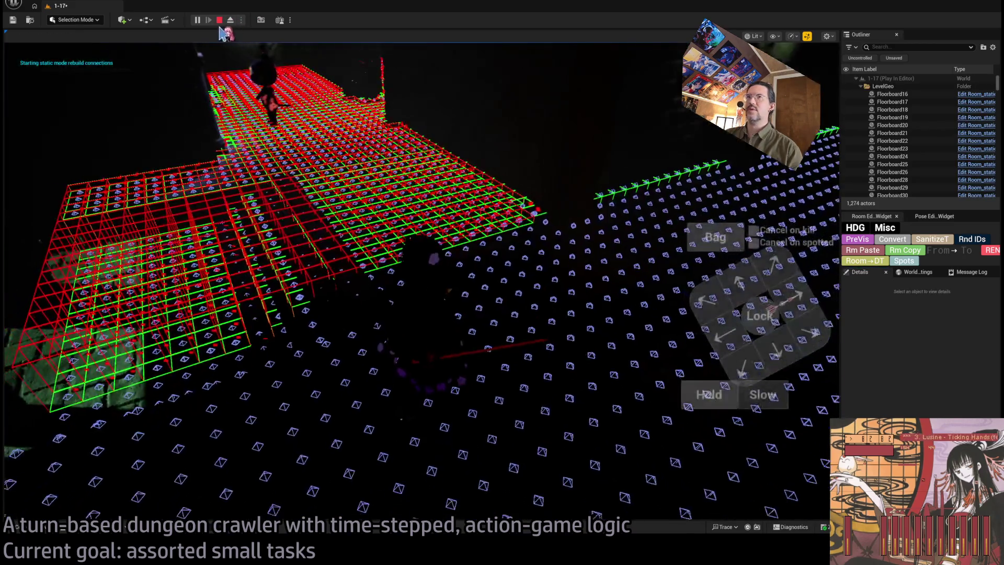
left_click(220, 19)
key("f")
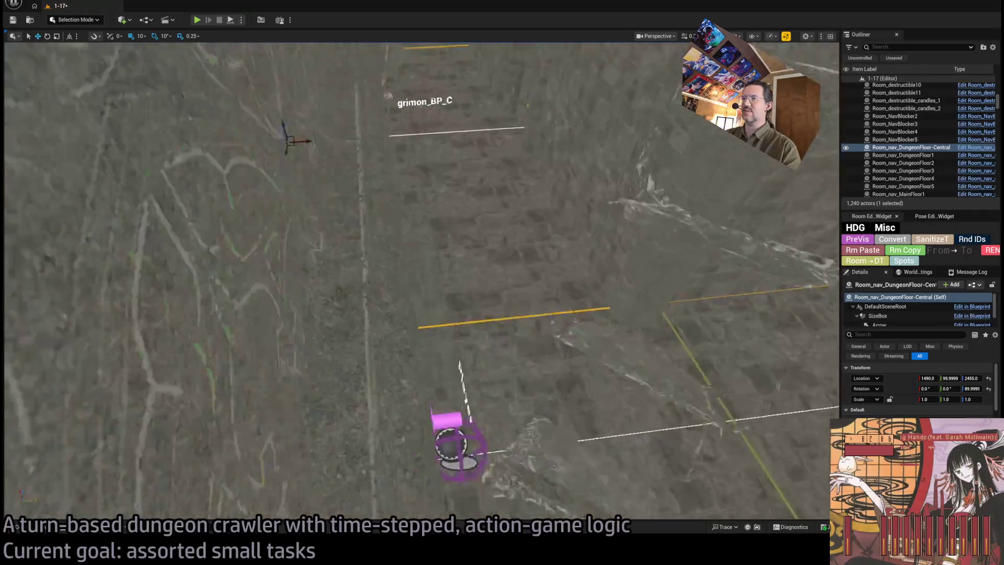
scroll(918, 386, "down", 10)
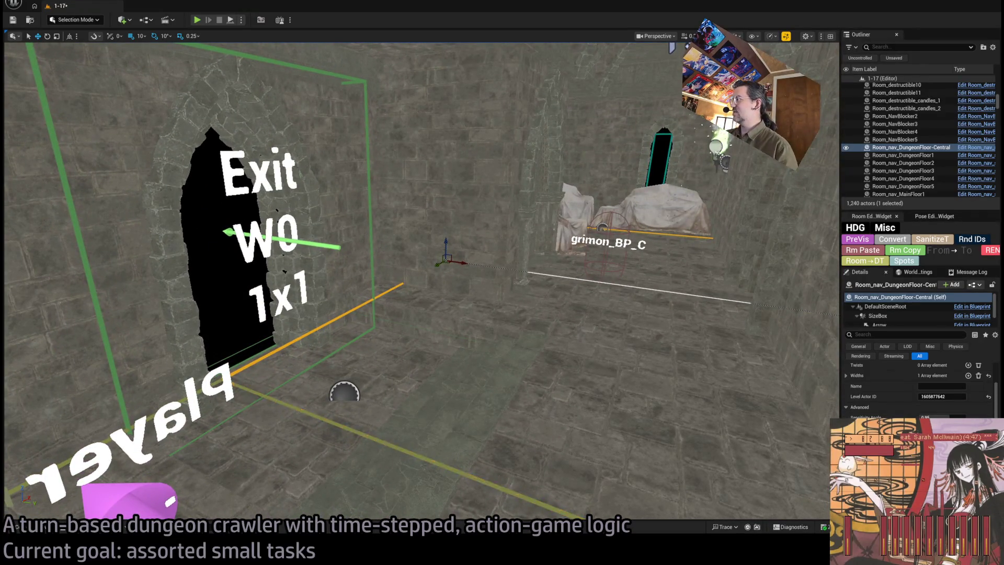
scroll(918, 386, "down", 5)
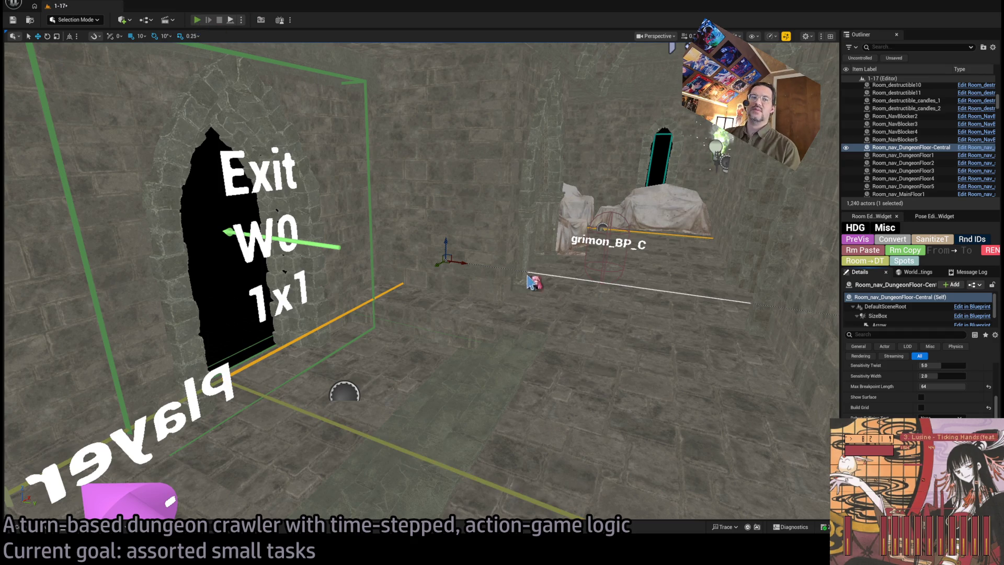
Step: Play-test again, moving the character forward twice before stopping
key("alt+p")
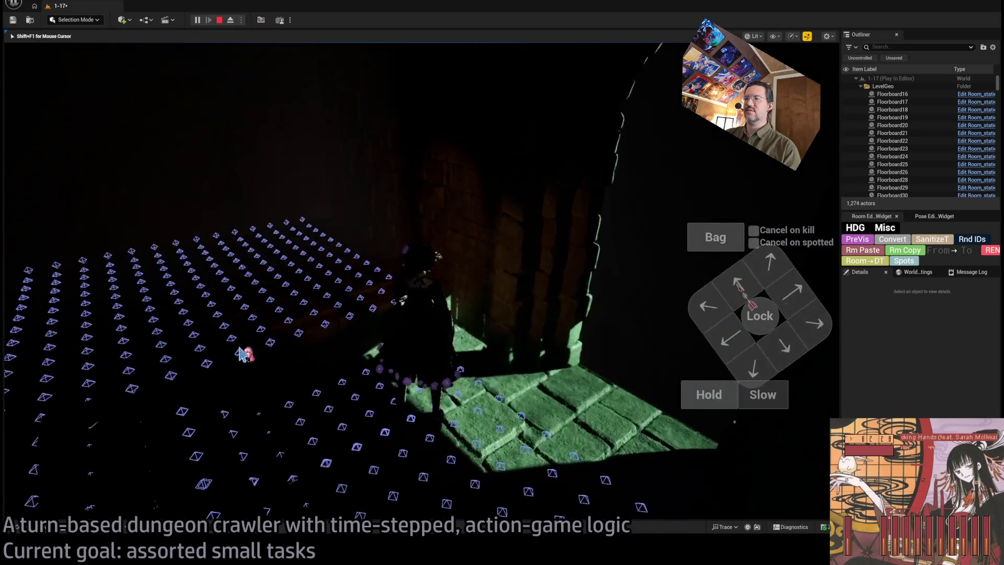
left_click(750, 287)
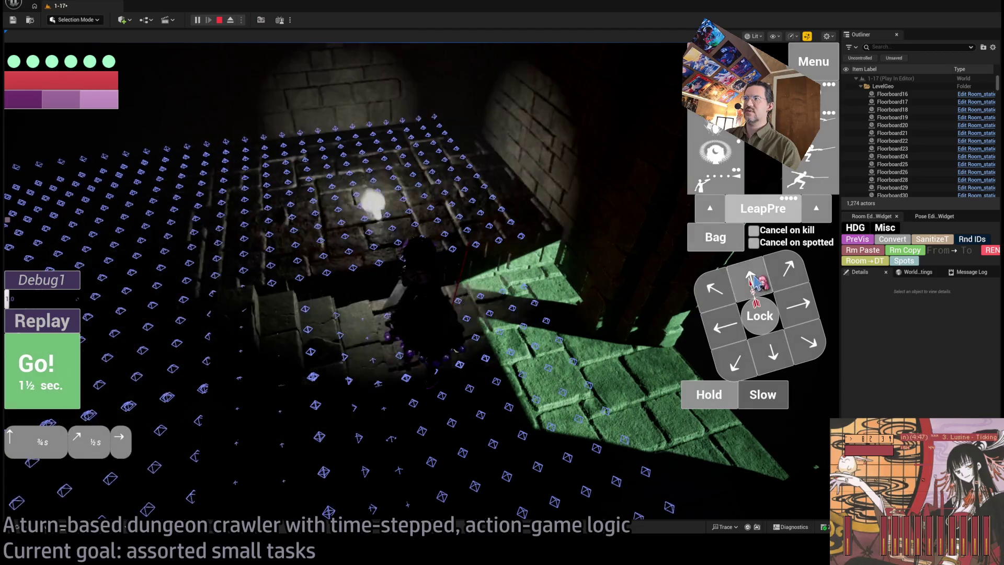
left_click(751, 277)
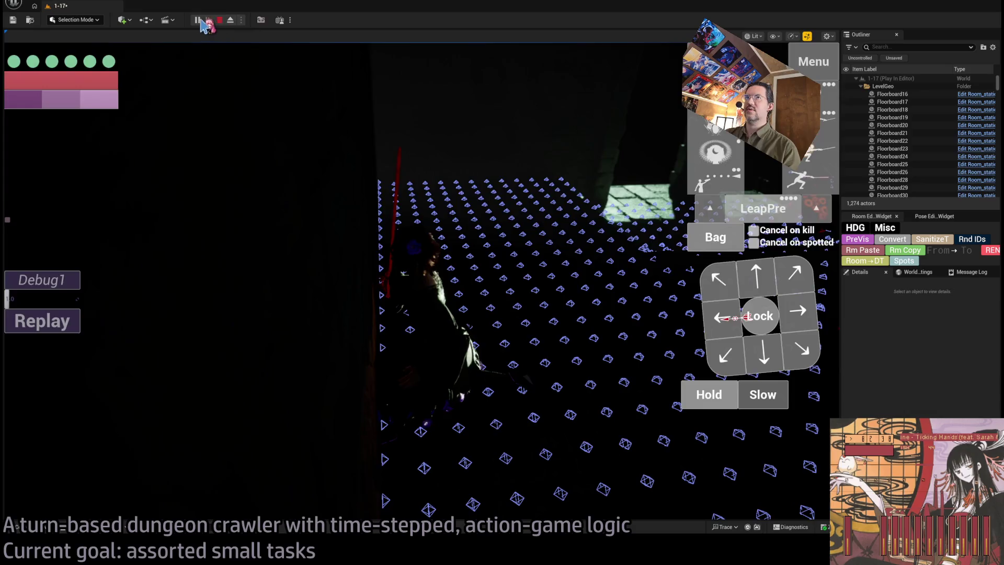
left_click(219, 19)
Step: Run two more play sessions of two turns each, then stop and return to editing
key("alt+p")
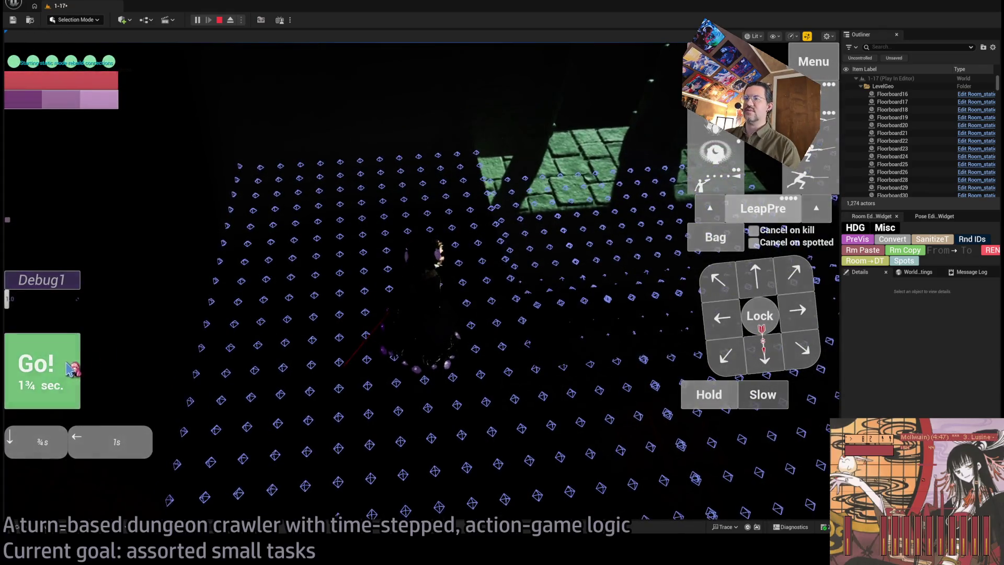
left_click(74, 360)
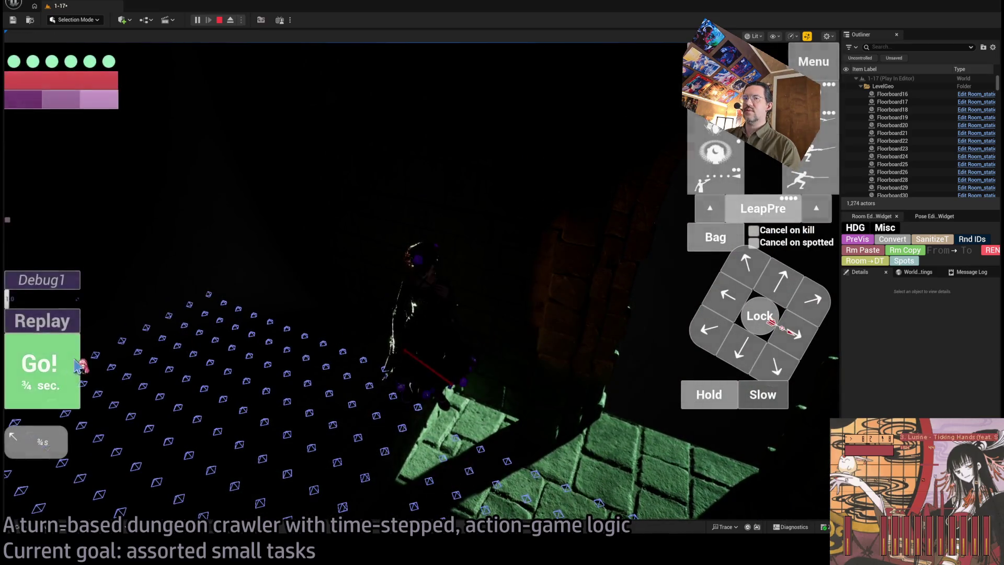
left_click(73, 361)
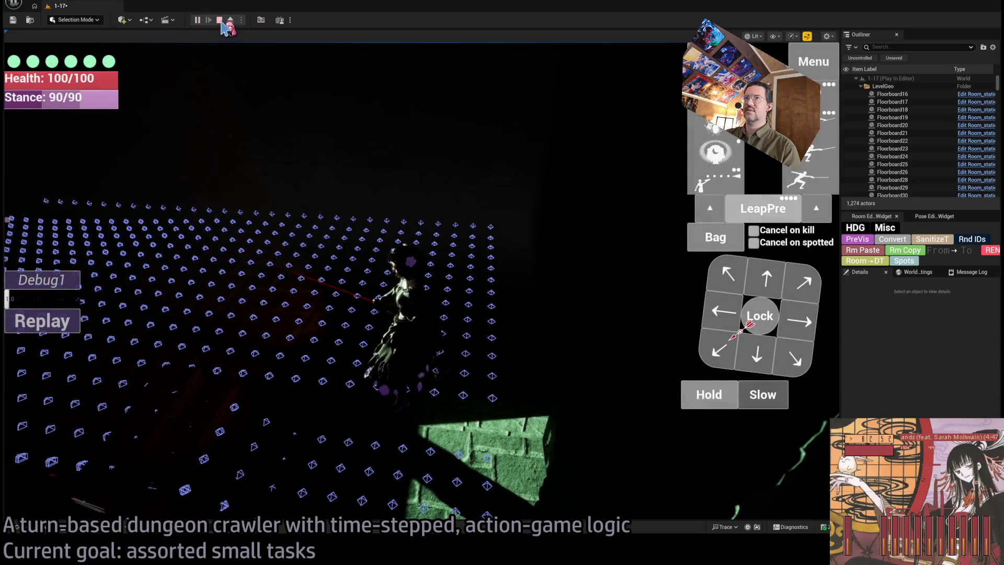
left_click(219, 21)
key("alt+p")
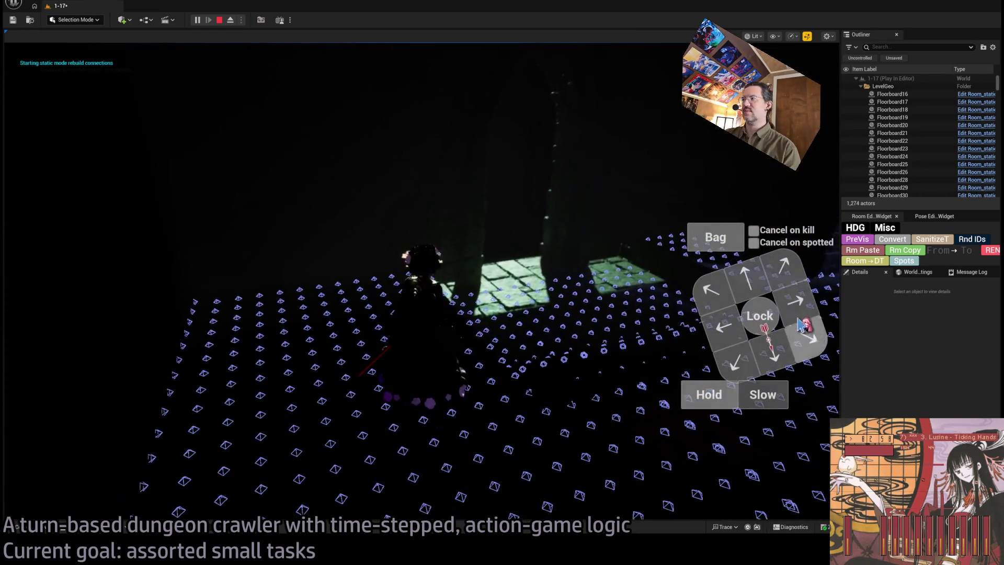
left_click(63, 366)
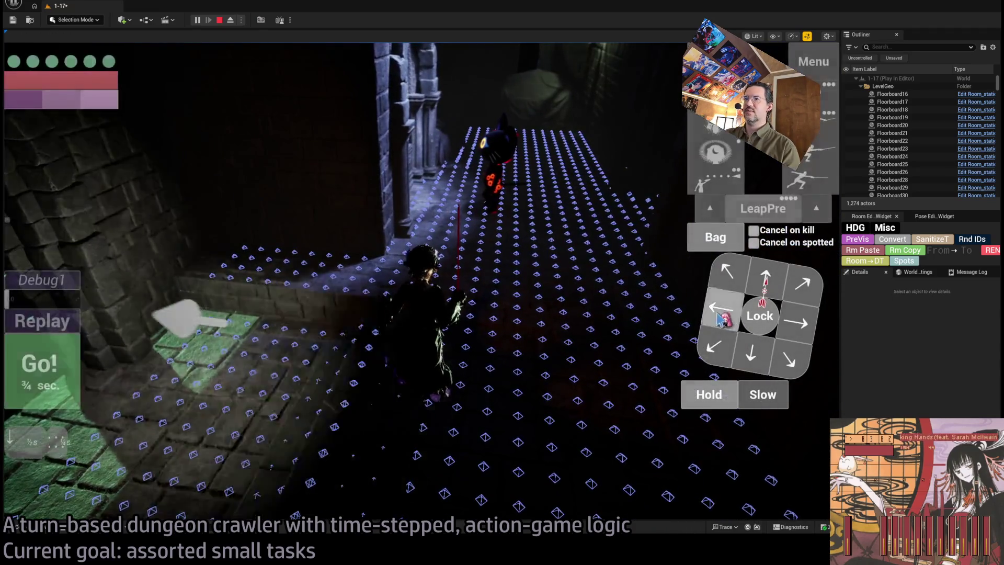
left_click(70, 379)
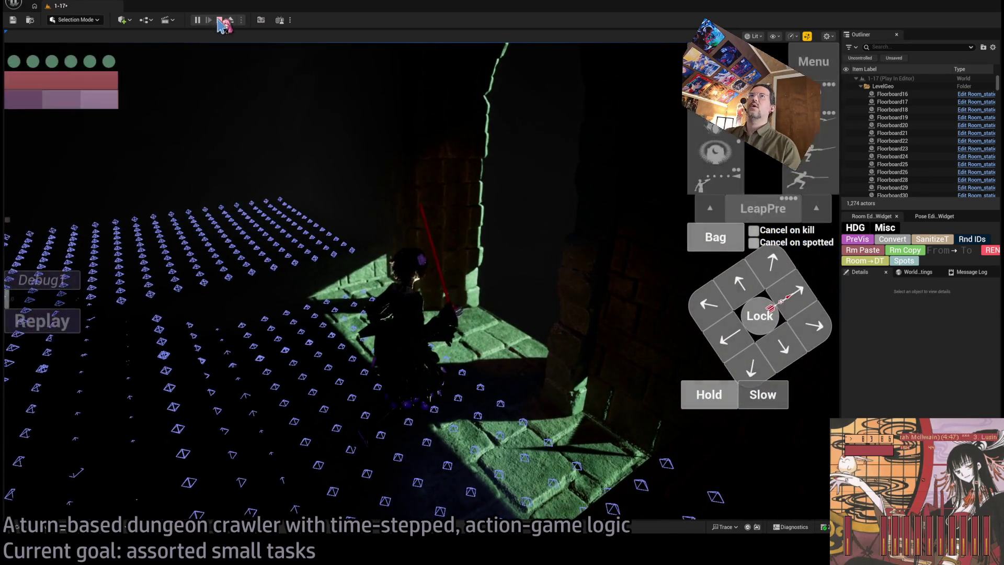
left_click(219, 21)
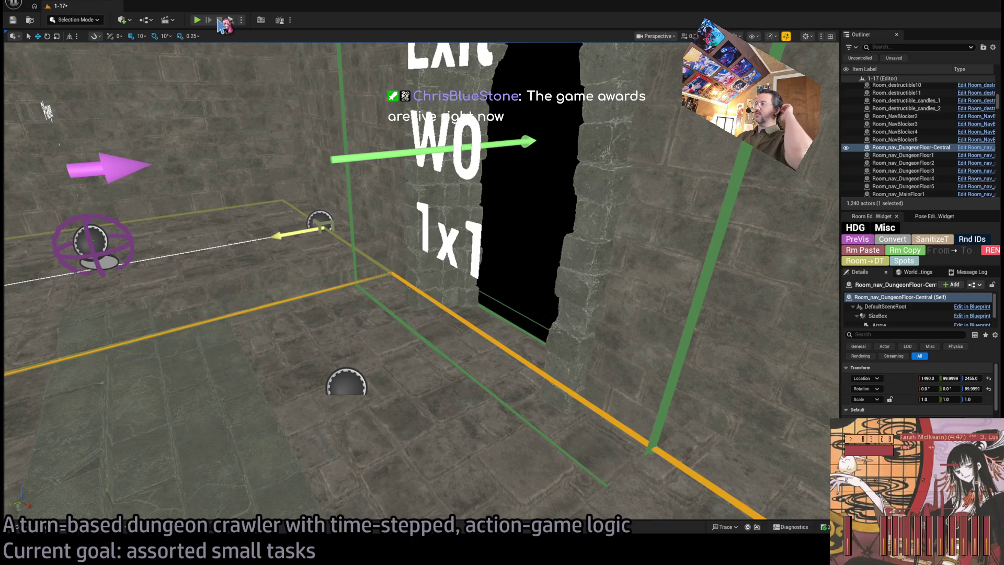
Step: Fly the viewport through the room to the Exit W0 1x1 doorway, then switch to the browser
mouse_move(307, 256)
left_mouse_down()
mouse_move(283, 241)
mouse_move(340, 225)
mouse_move(370, 316)
left_mouse_up()
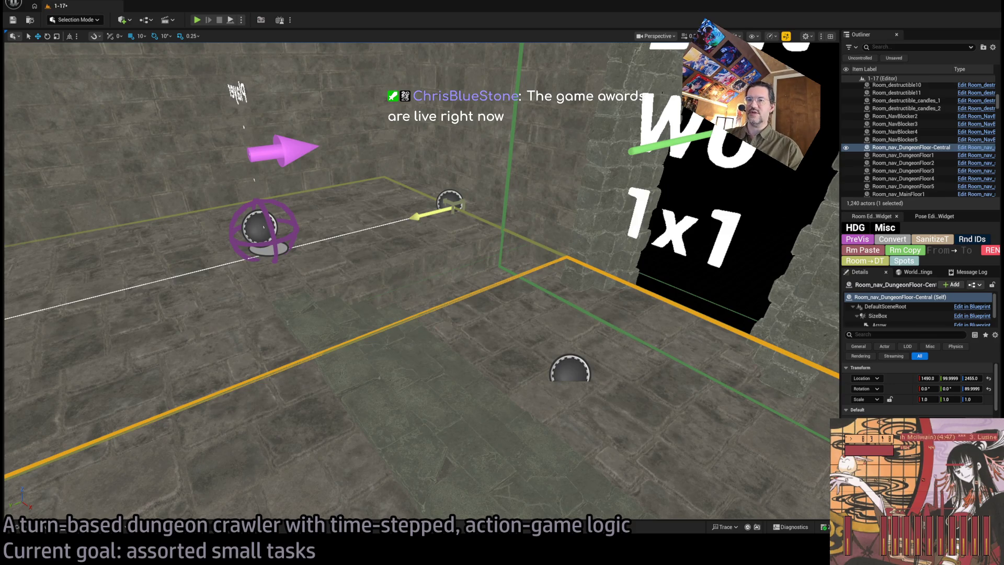
key("alt+Tab")
Step: Search YouTube for 'gdc' in a new tab and open the Game Developers Choice Awards livestream
key("ctrl+t")
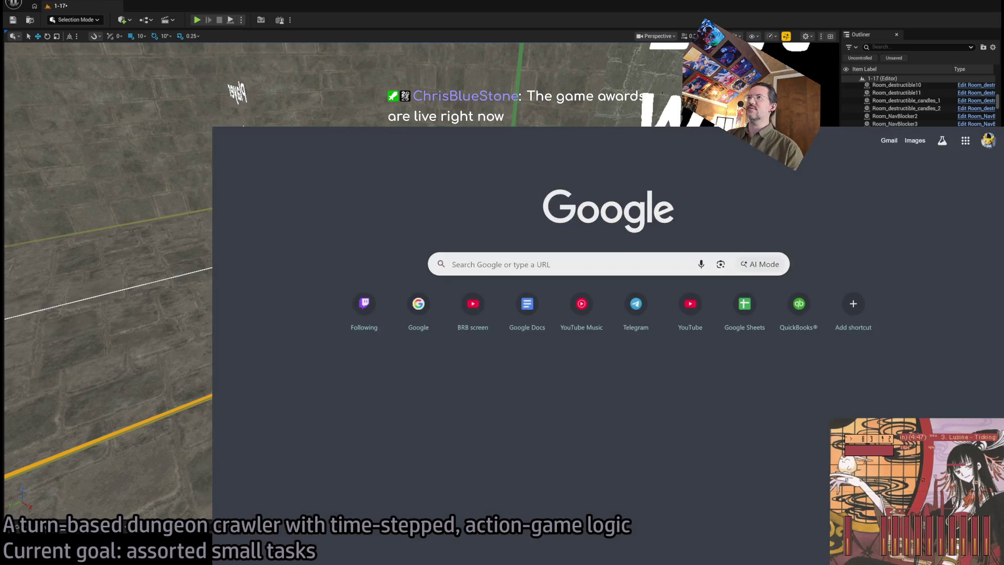
type("y")
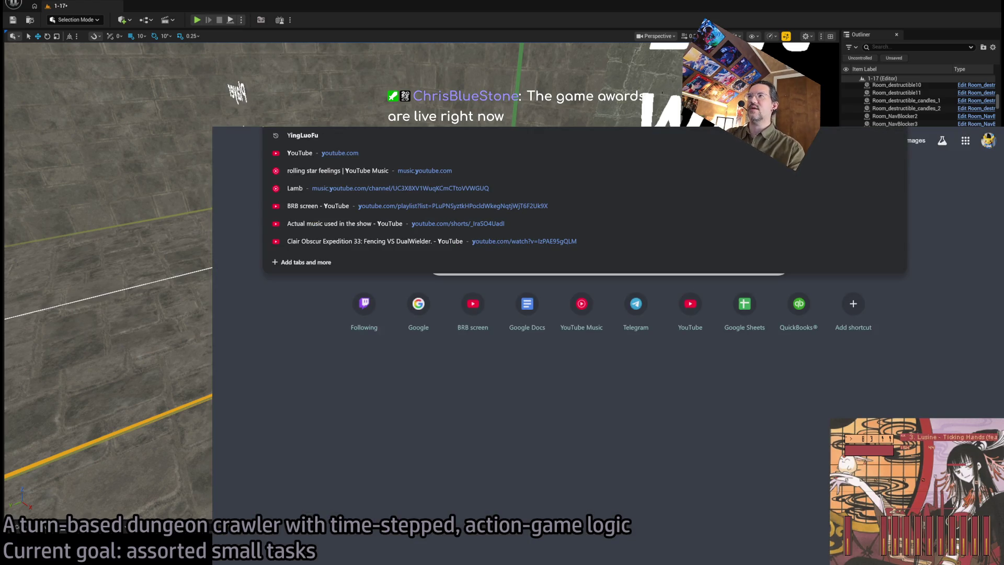
key("BackSpace")
type("gdc")
key("Return")
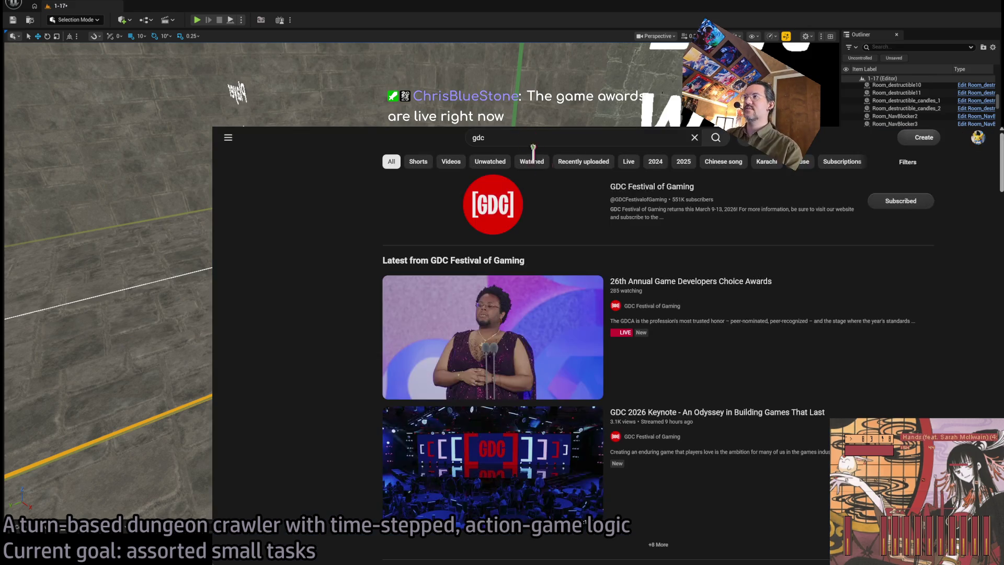
left_click(320, 452)
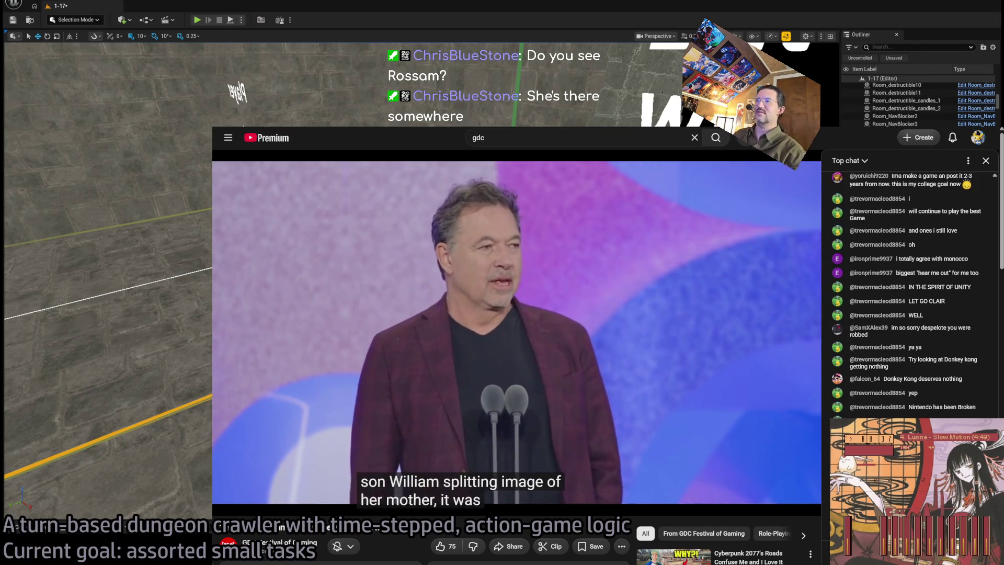
Step: Rewind and skip through the awards livestream to find the Audience Award announcement
mouse_move(609, 379)
key("Left")
key("Left")
key("Left")
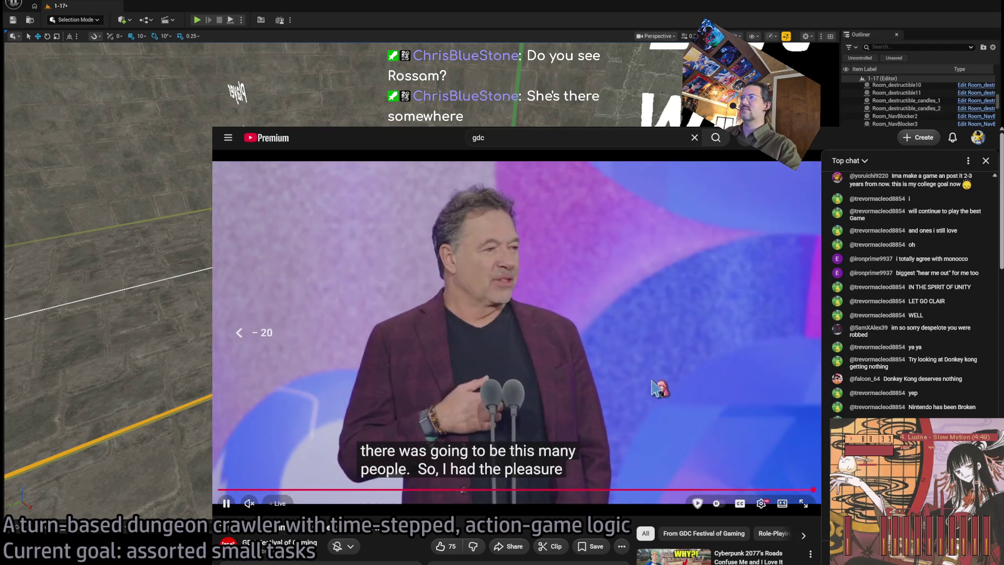
key("Left")
key("Left")
key("Left")
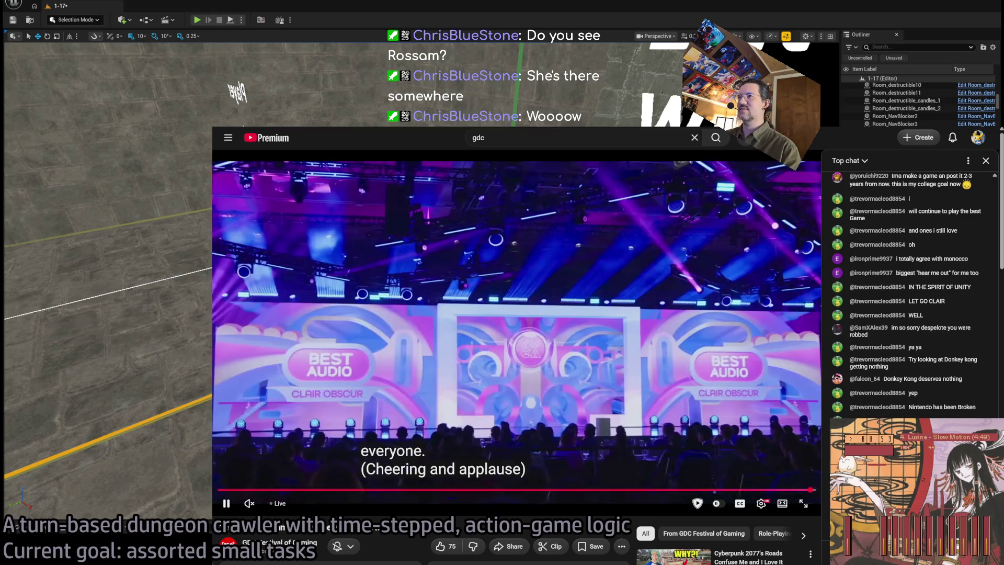
key("Right")
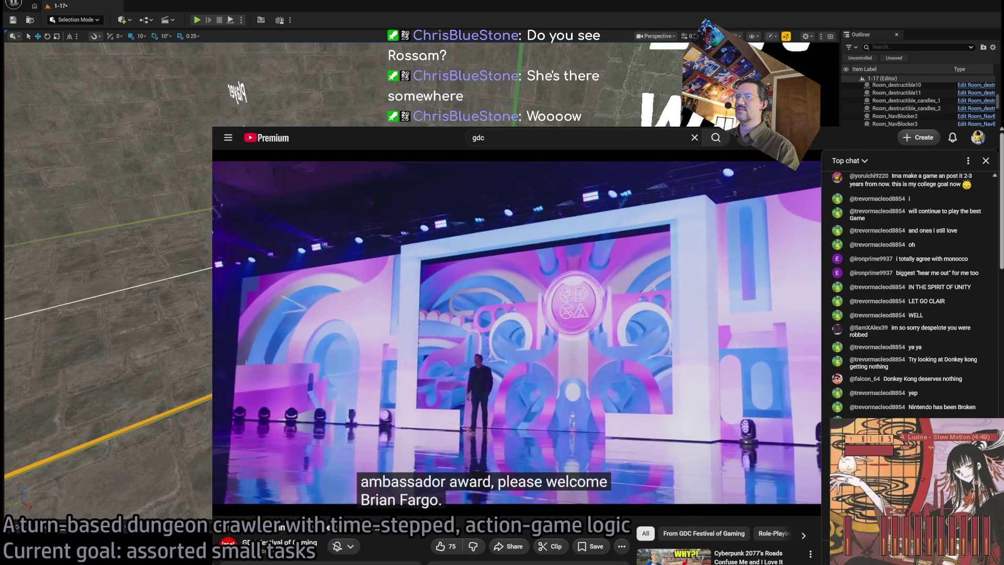
key("Right")
key("Right")
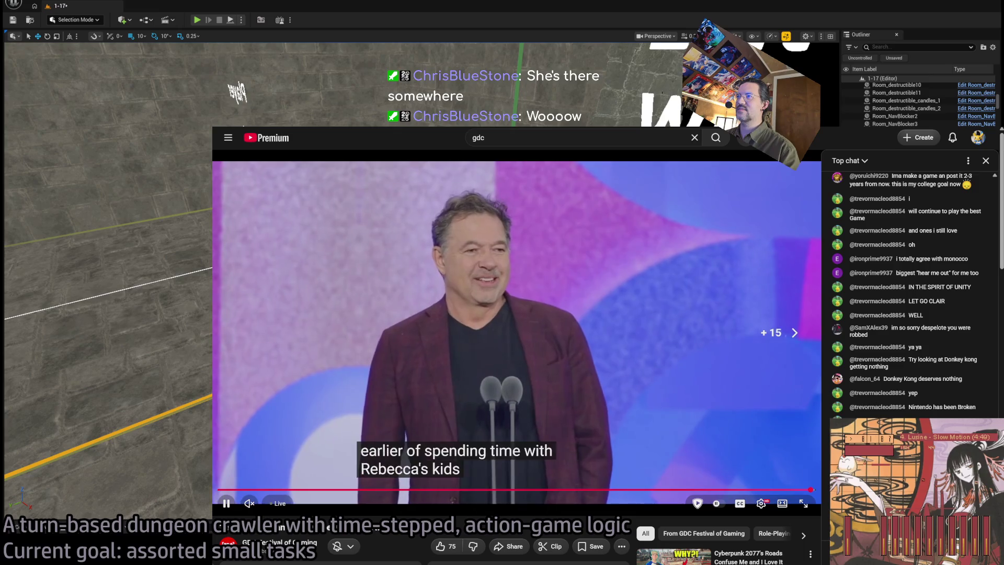
key("Right")
key("Right")
key("Right")
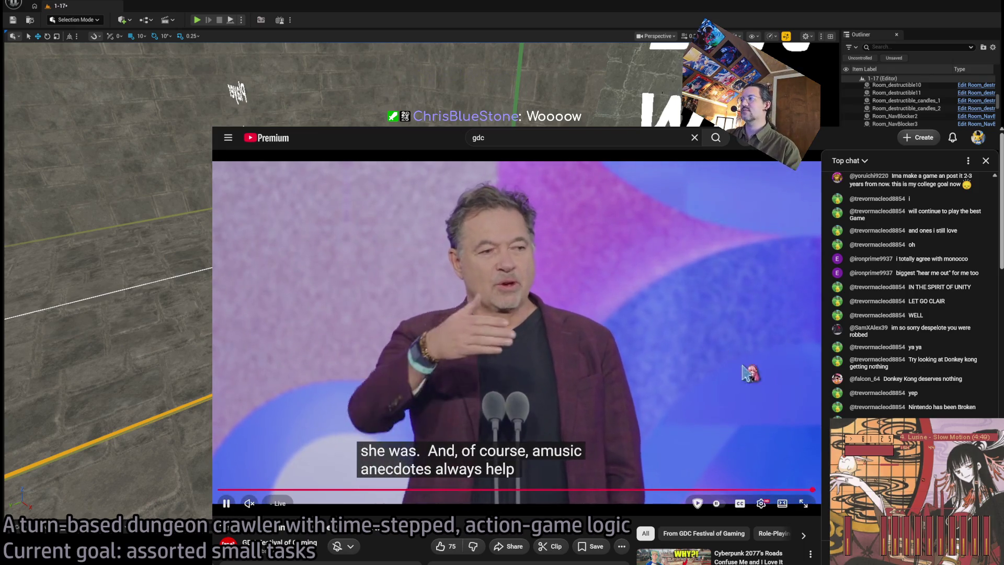
key("Right")
key("Right")
key("Right")
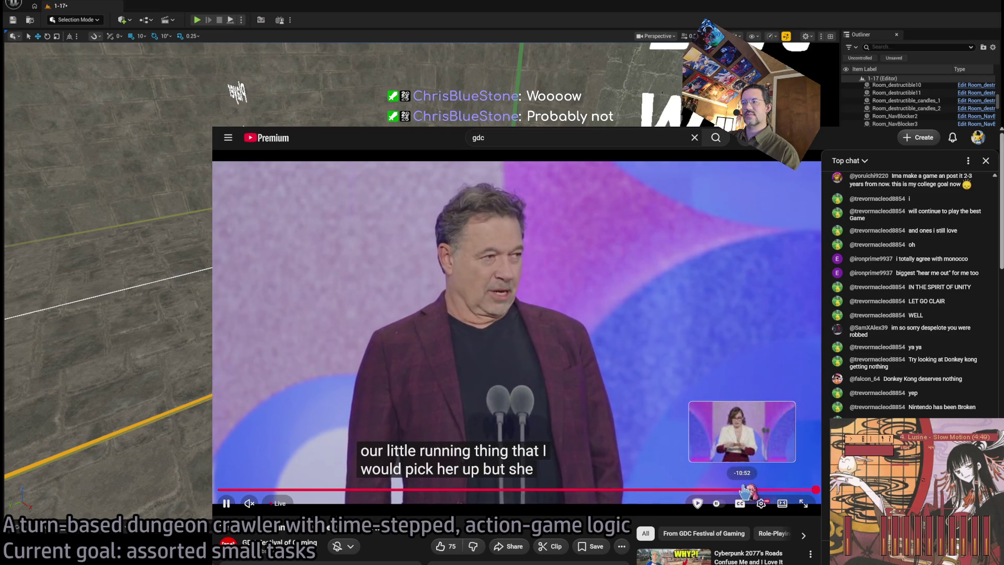
Step: Seek back on the progress bar, pause and resume the stream, then return to Unreal Editor
left_click(746, 491)
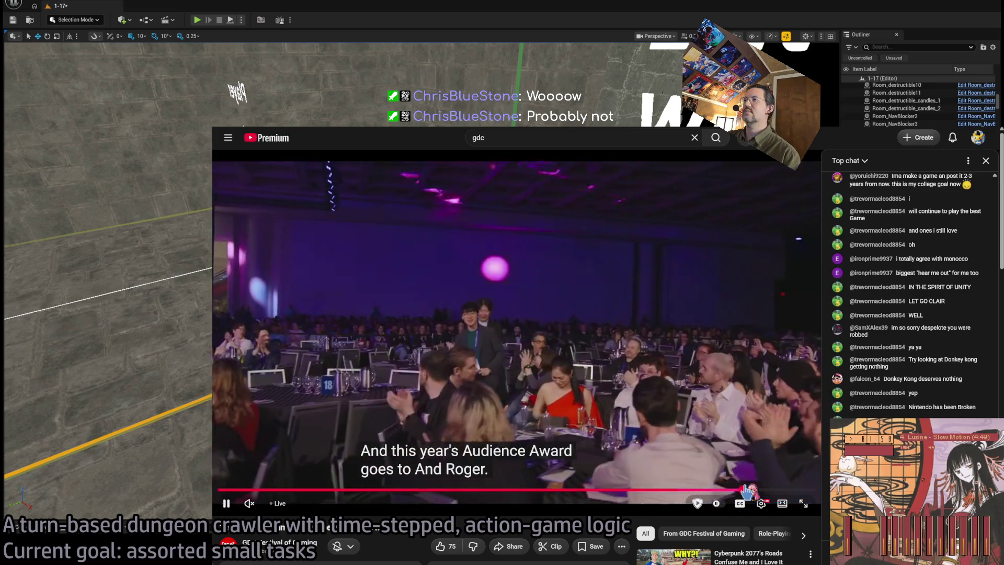
key("Left")
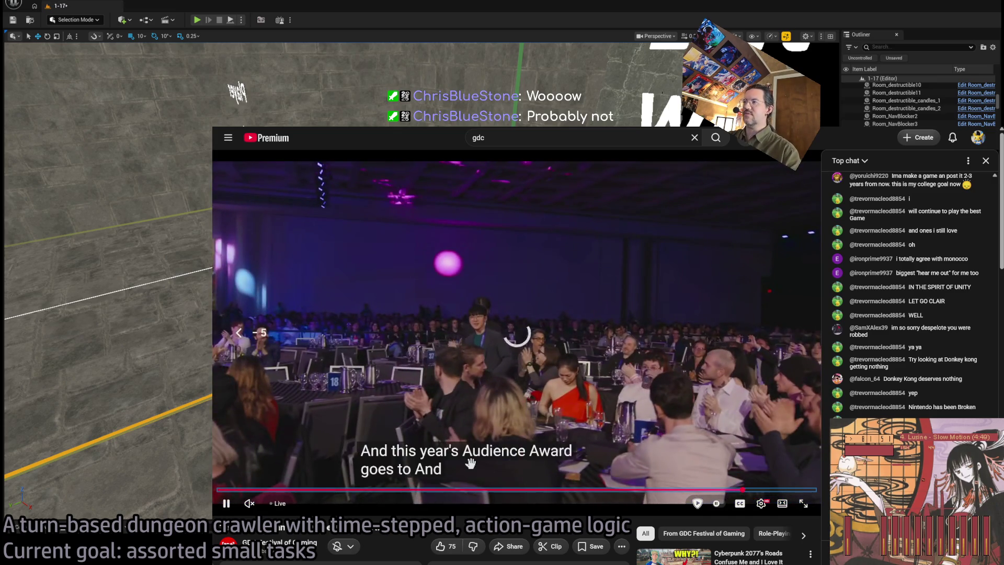
left_click(470, 464)
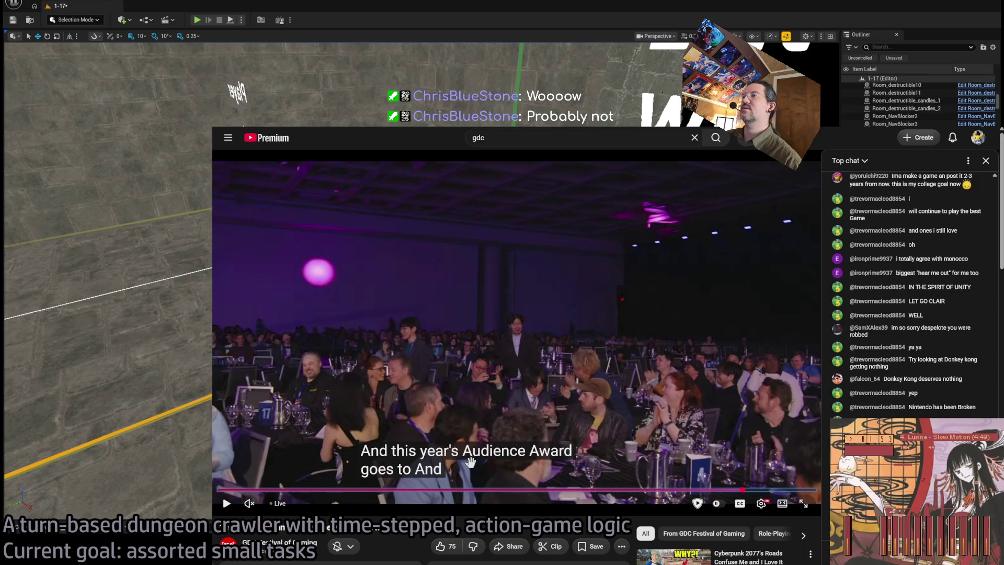
left_click(471, 464)
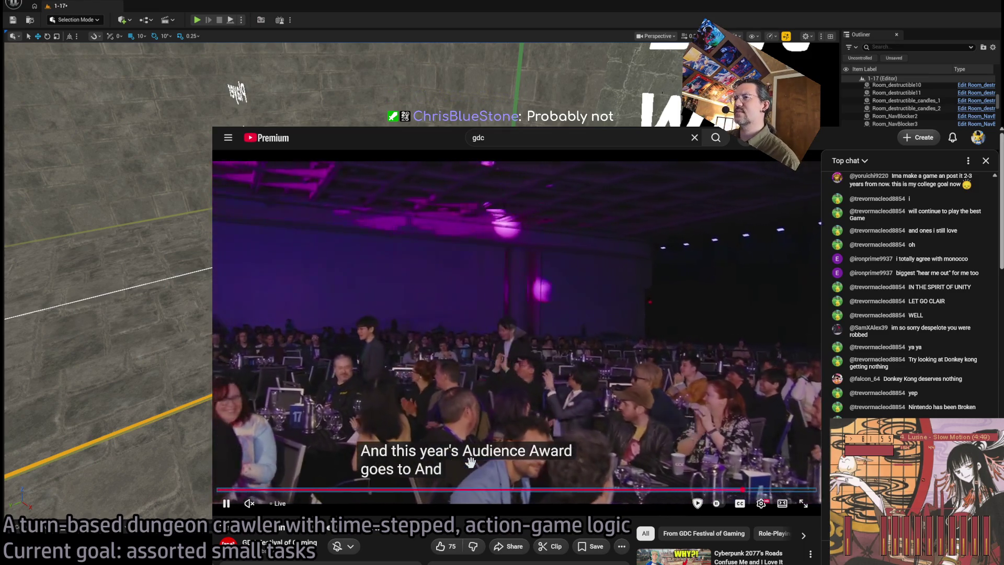
left_click(471, 462)
left_click(470, 462)
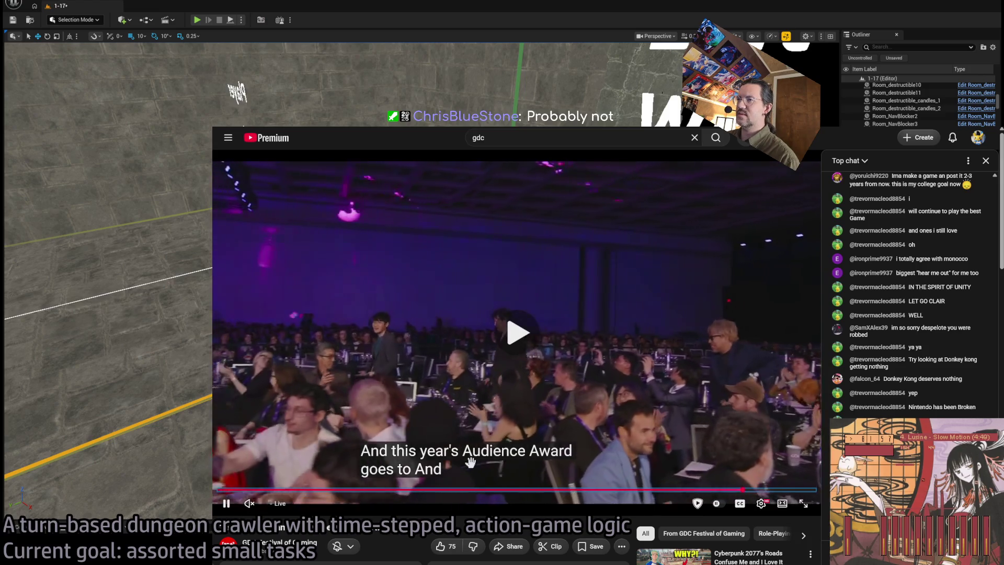
left_click(470, 462)
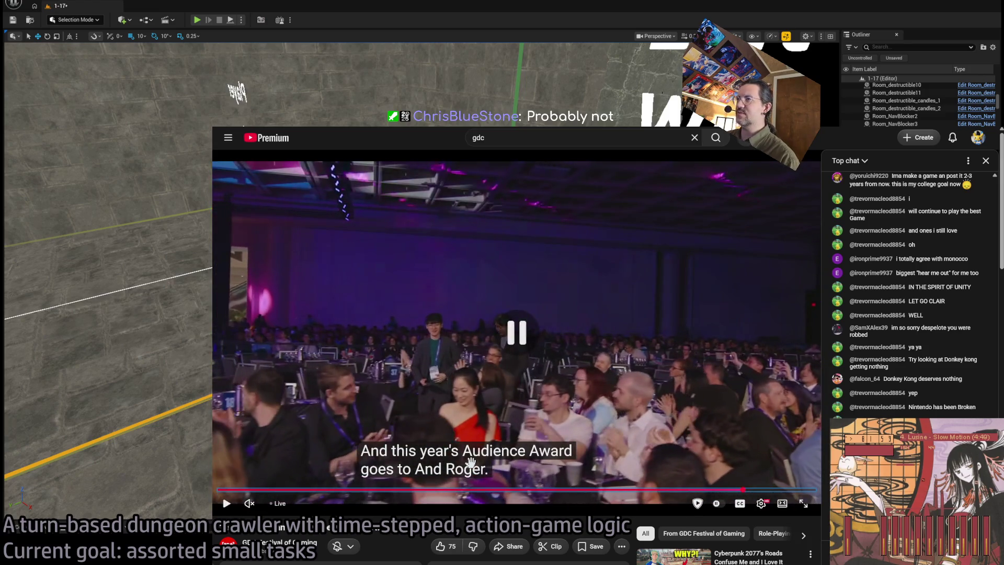
left_click(470, 462)
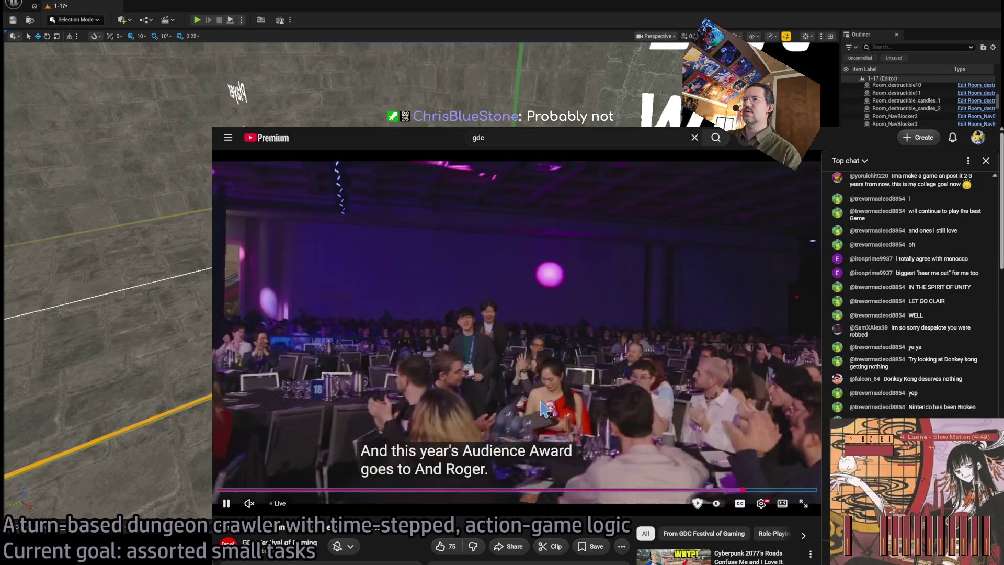
left_click(471, 329)
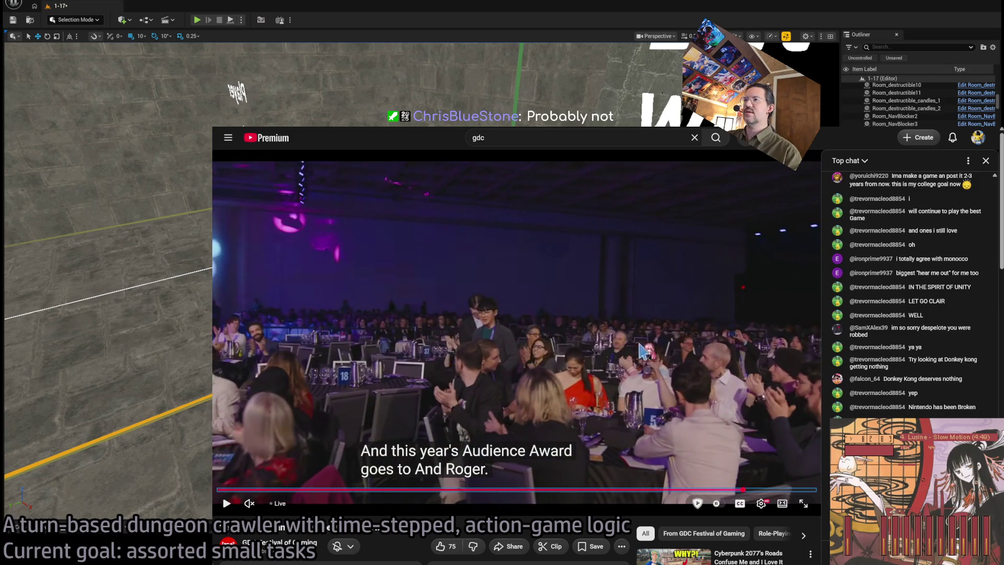
left_click(470, 329)
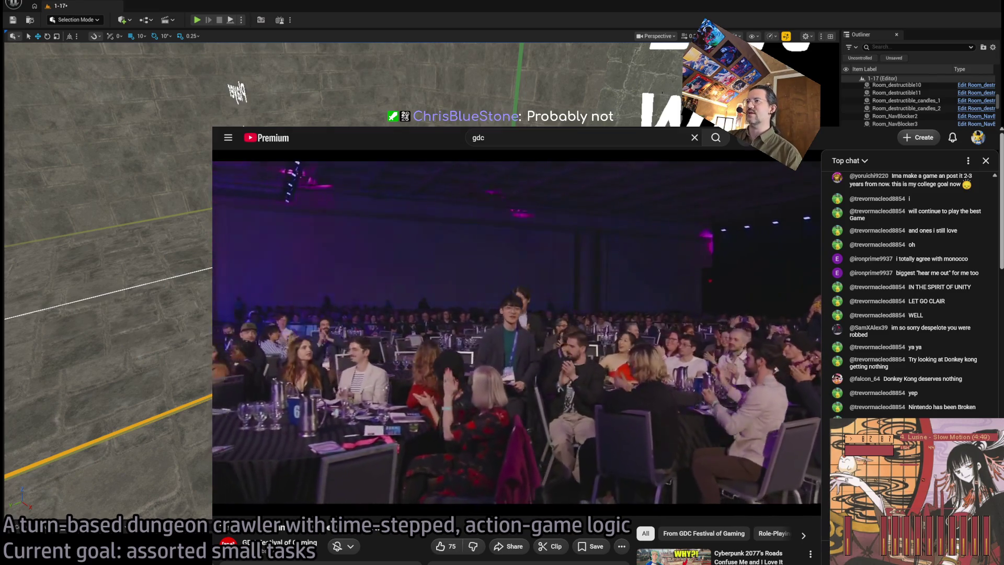
key("ctrl+Tab")
key("alt+Tab")
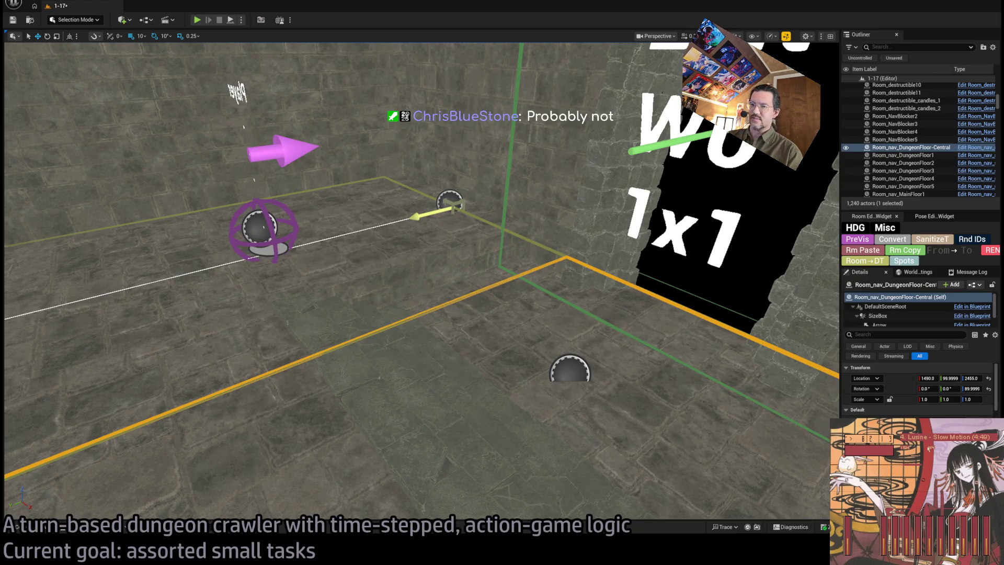
Step: Fly to the Exit W0 doorway and select the Room_nav_DungeonFloor1 nav floor beside it
key("w")
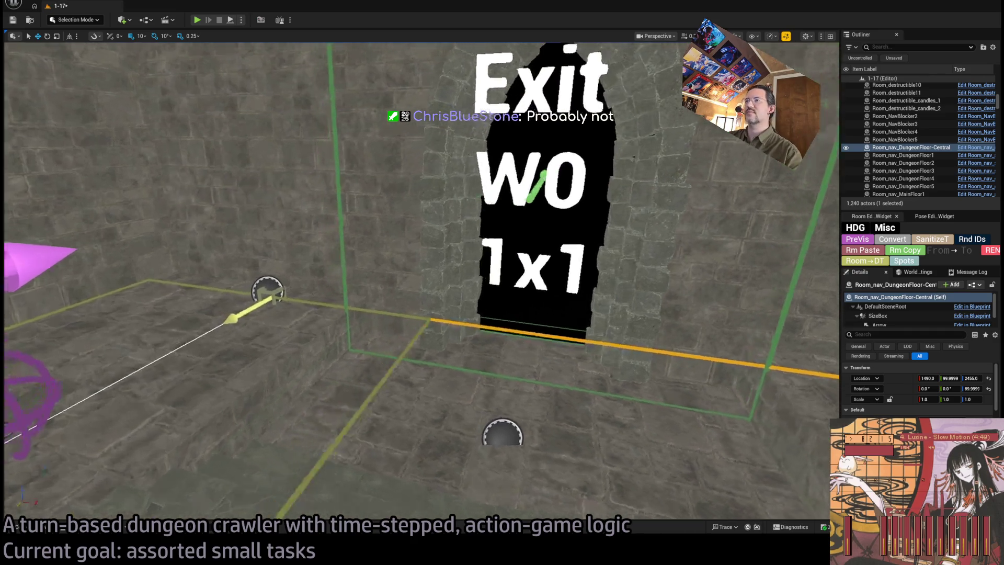
key("s")
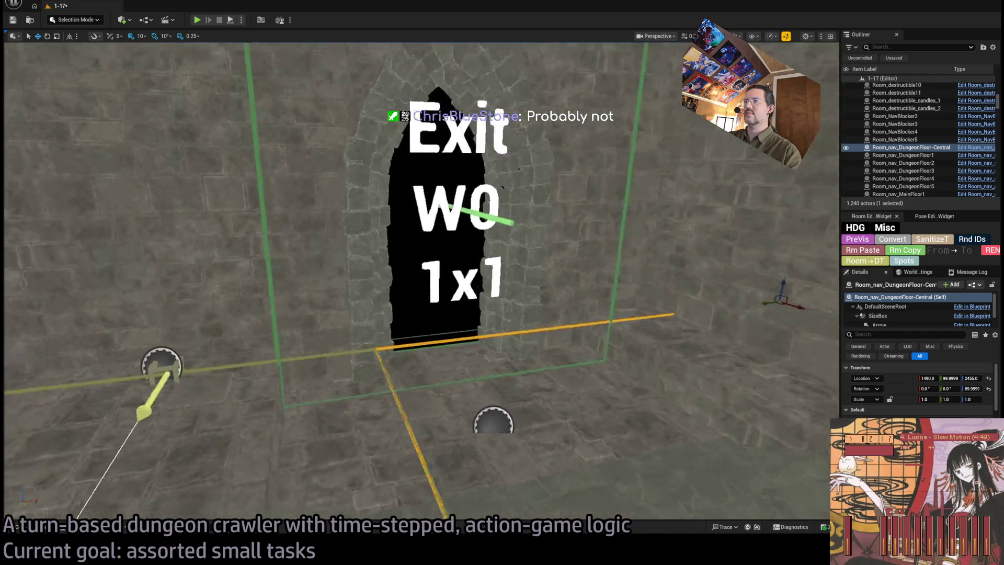
left_click(462, 327)
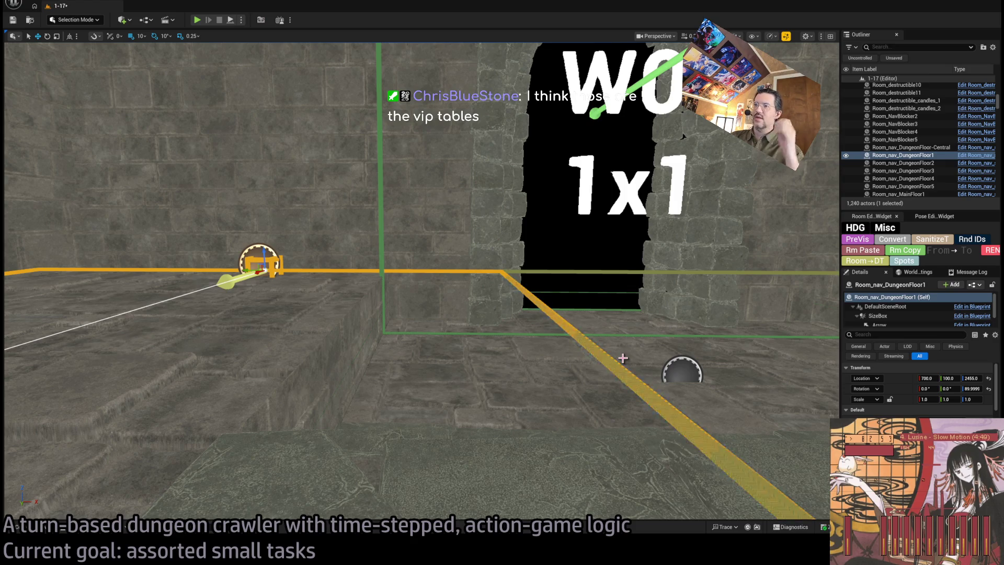
mouse_move(623, 358)
left_mouse_down()
mouse_move(623, 241)
mouse_move(579, 344)
mouse_move(611, 327)
left_mouse_up()
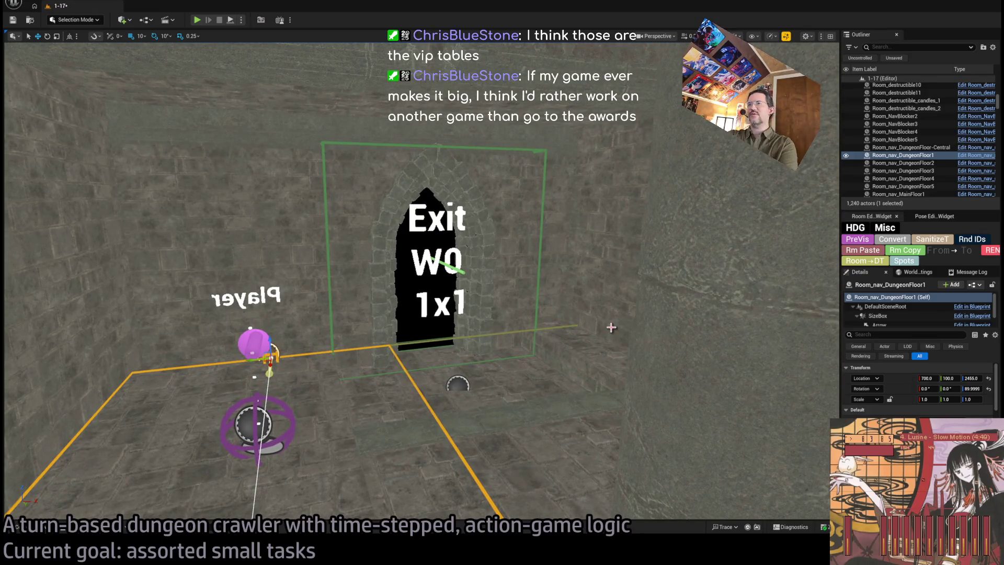
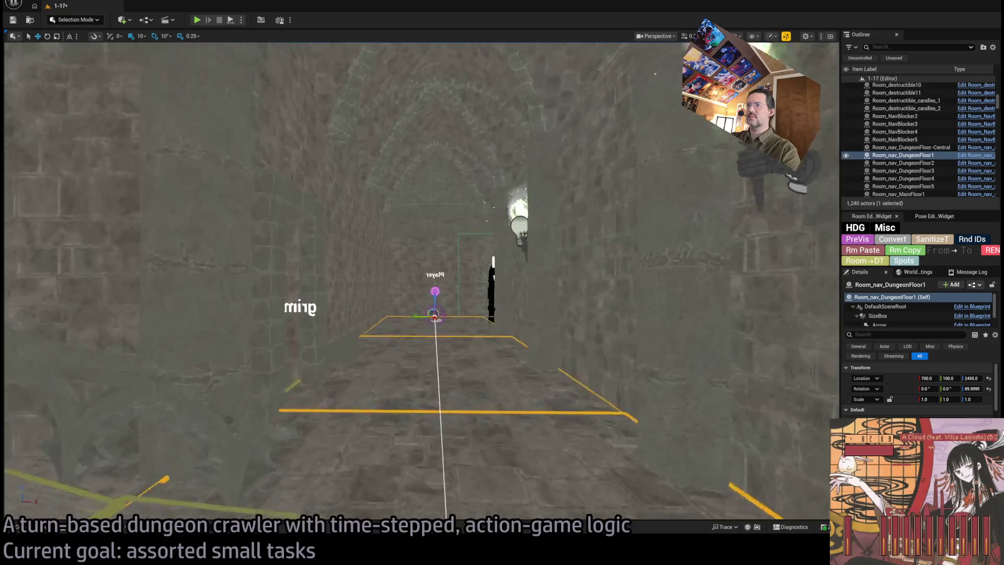
Step: Fly the camera in close to the Exit W0 doorway marker and tilt down to its stone arch
scroll(474, 219, "up", 2)
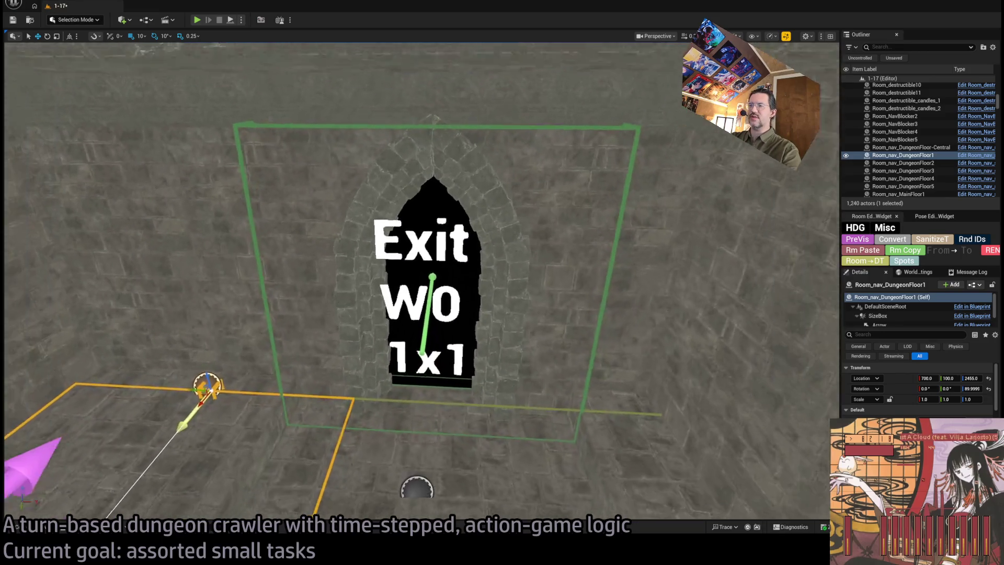
scroll(418, 282, "up", 3)
scroll(418, 282, "up", 3)
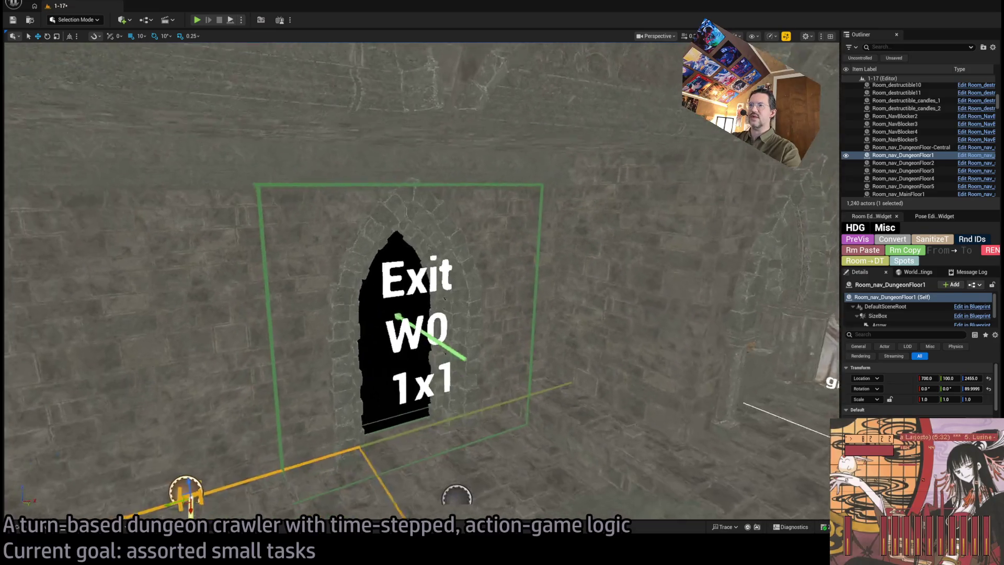
scroll(418, 282, "down", 5)
scroll(534, 252, "up", 3)
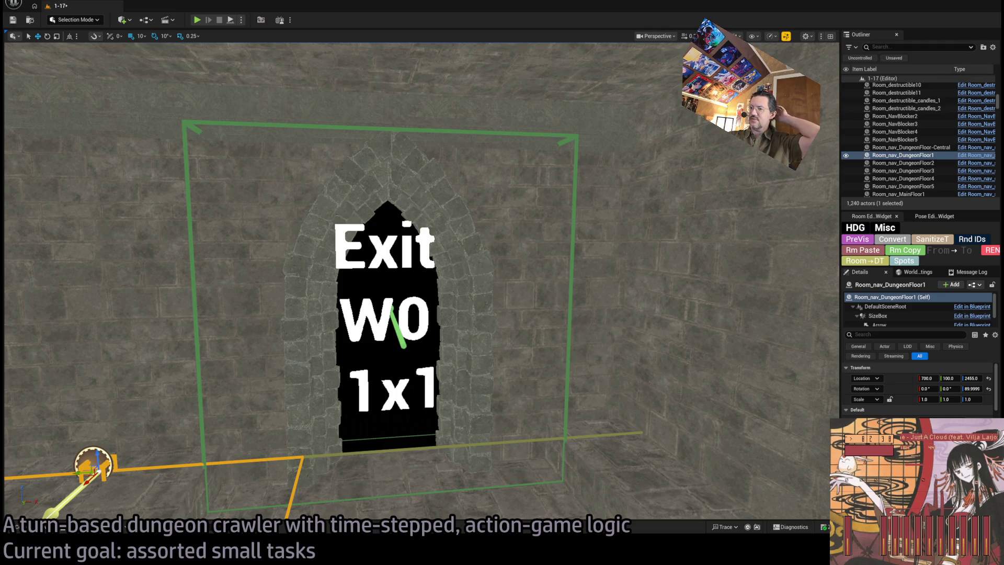
key("alt+Tab")
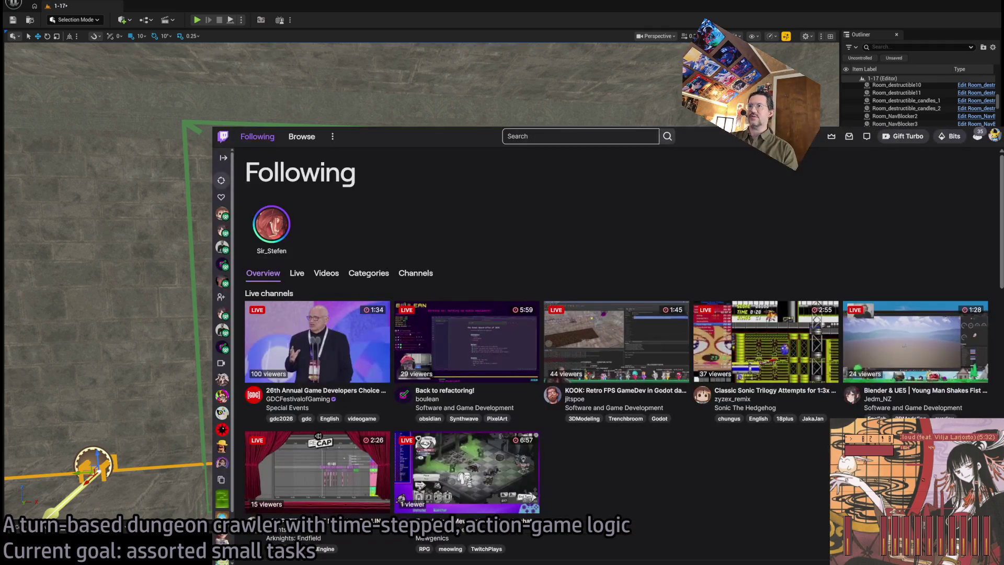
key("alt+Tab")
mouse_move(430, 202)
left_mouse_down()
mouse_move(430, 131)
mouse_move(418, 324)
mouse_move(418, 314)
left_mouse_up()
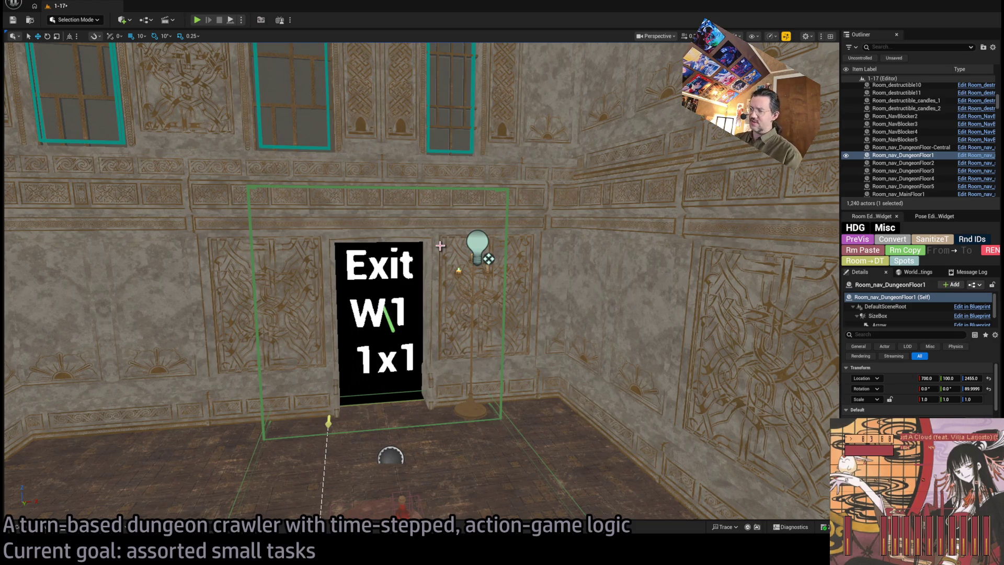
mouse_move(518, 338)
left_mouse_down()
mouse_move(554, 349)
mouse_move(559, 332)
mouse_move(524, 299)
left_mouse_up()
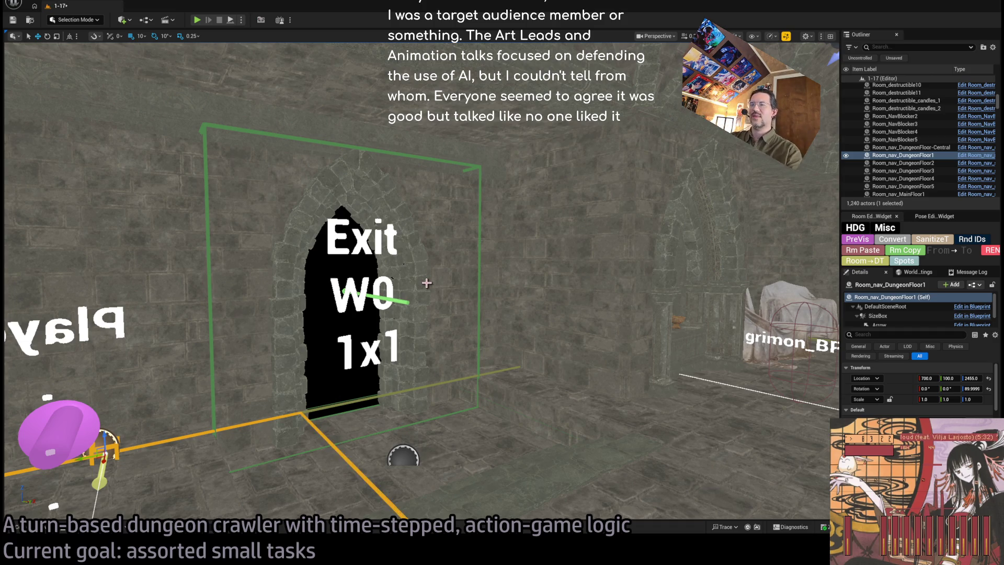
left_click(423, 284)
left_click(328, 333)
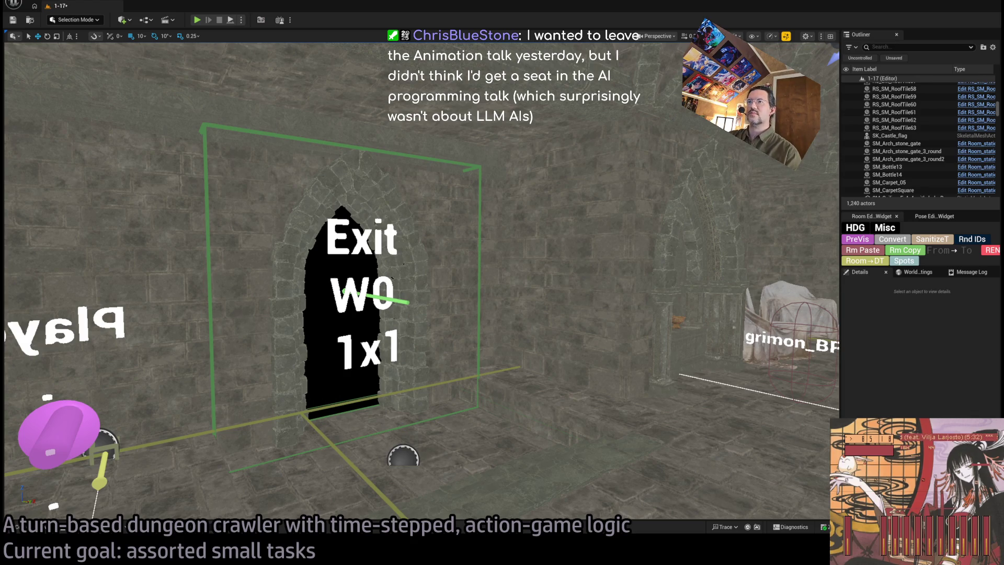
mouse_move(465, 152)
left_mouse_down()
mouse_move(487, 277)
mouse_move(421, 202)
mouse_move(421, 188)
mouse_move(406, 228)
mouse_move(415, 322)
mouse_move(491, 222)
left_mouse_up()
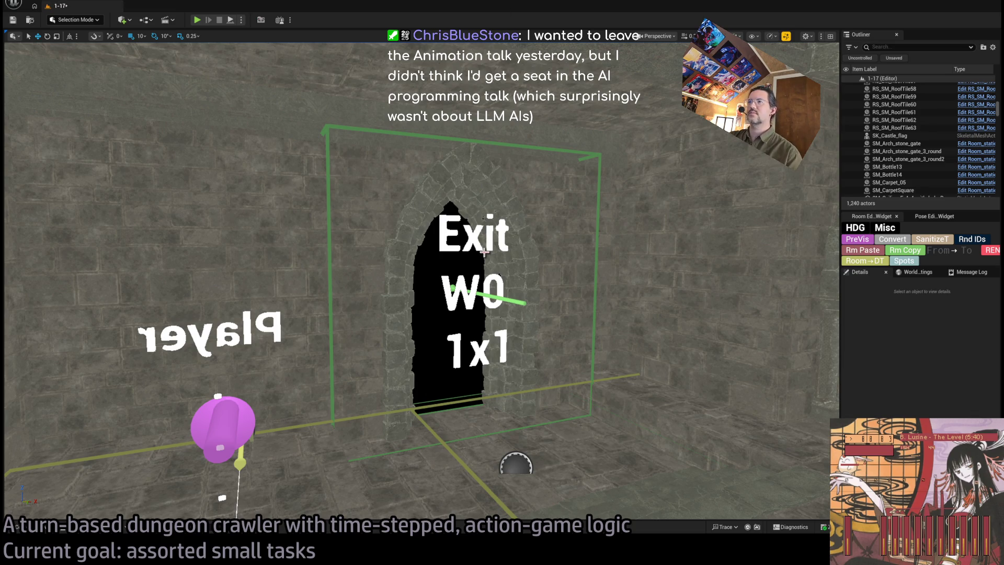
left_click(478, 238)
scroll(477, 238, "down", 3)
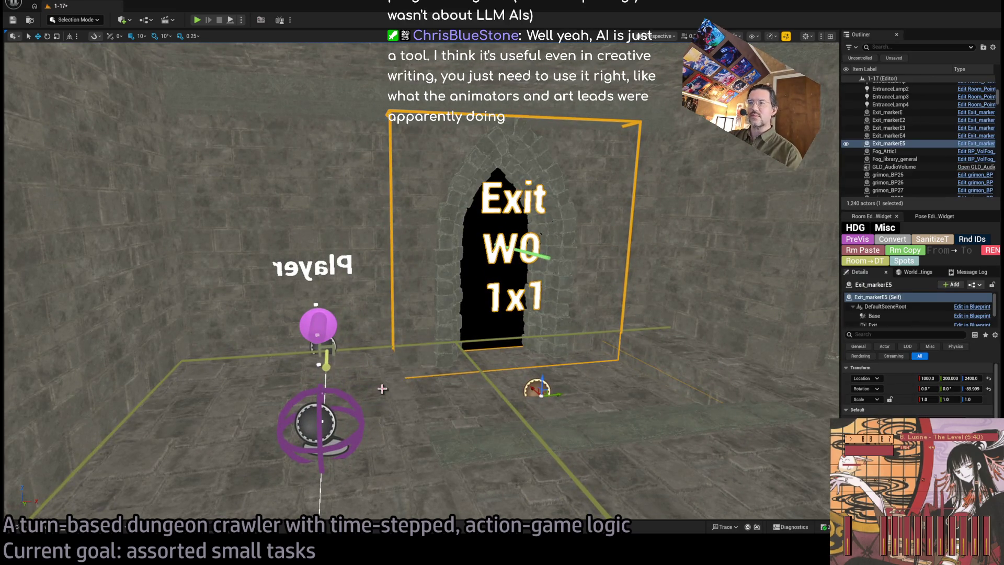
Step: Turn toward the Exit E1 doorway and select its bulb light together with the candelabra
left_click_drag(376, 385, 272, 386)
mouse_move(550, 357)
left_mouse_down()
mouse_move(449, 350)
mouse_move(450, 397)
left_mouse_up()
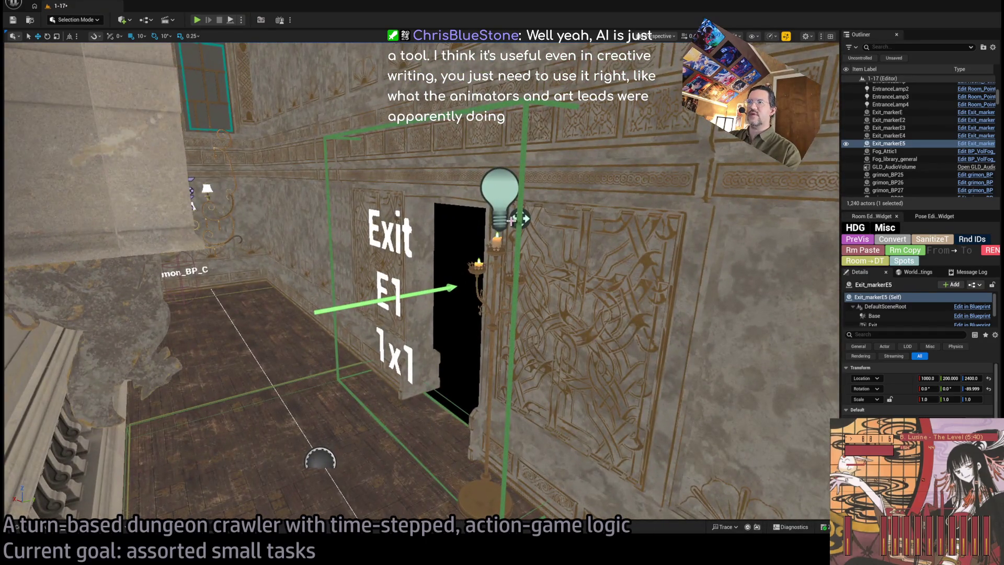
left_click(511, 220)
left_click(500, 261, "ctrl")
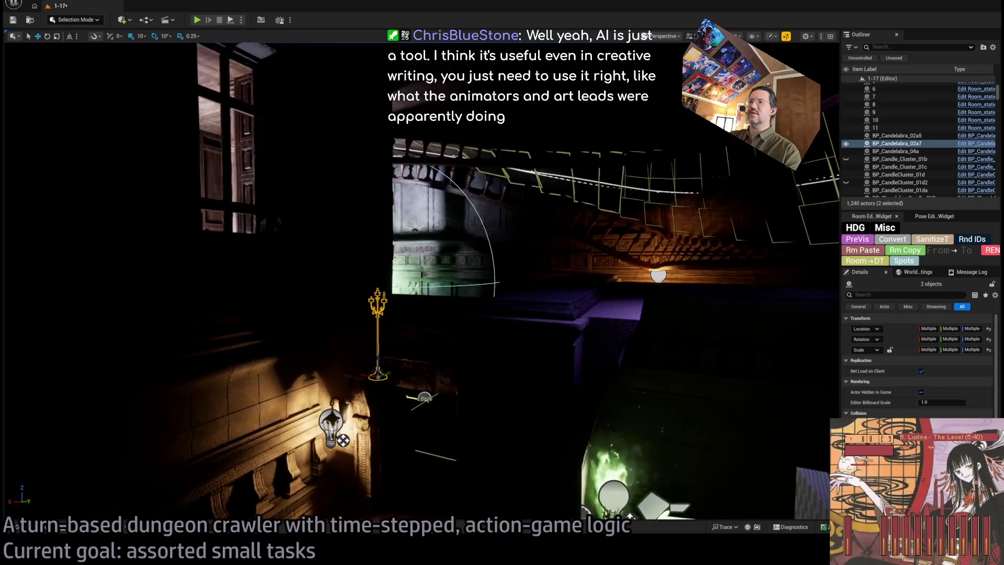
Step: Frame and orbit the candelabra toward the Exit W0 sign, then bring up Twitch's Following page
key("f")
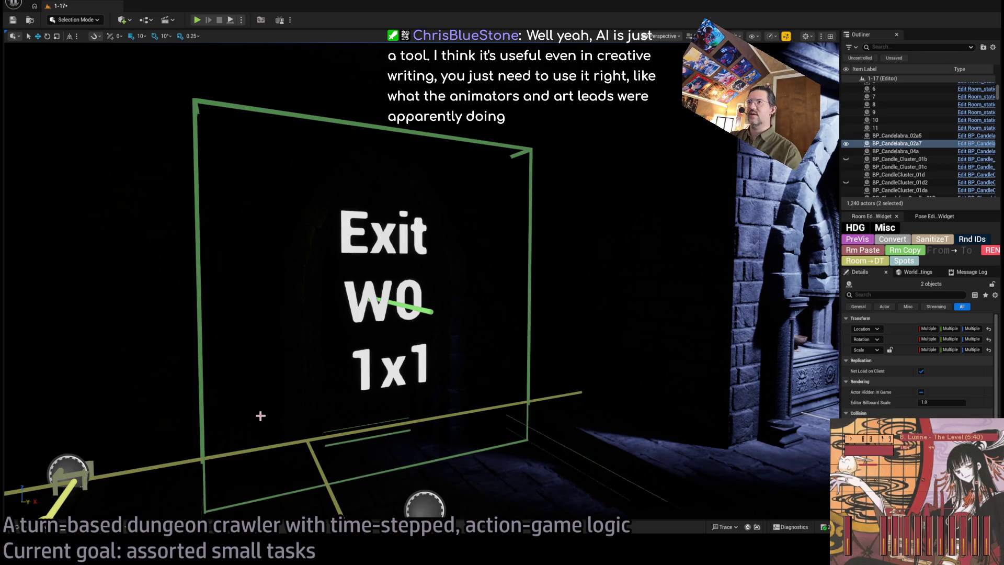
key("f")
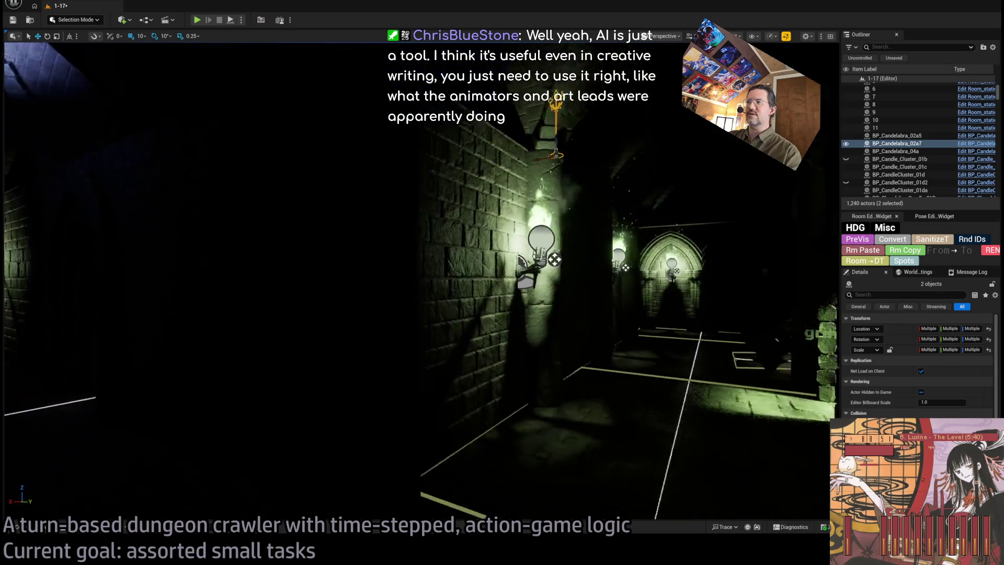
mouse_move(676, 303)
left_mouse_down()
mouse_move(627, 303)
mouse_move(705, 305)
mouse_move(648, 306)
left_mouse_up()
key("alt+Tab")
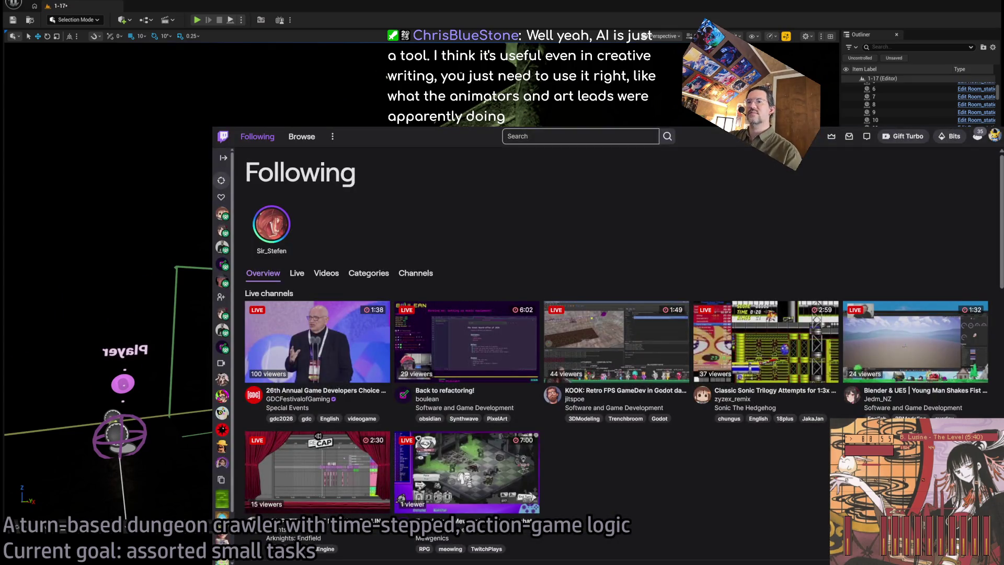
Step: Switch from Twitch's Following page back to the Unreal editor
key("alt+Tab")
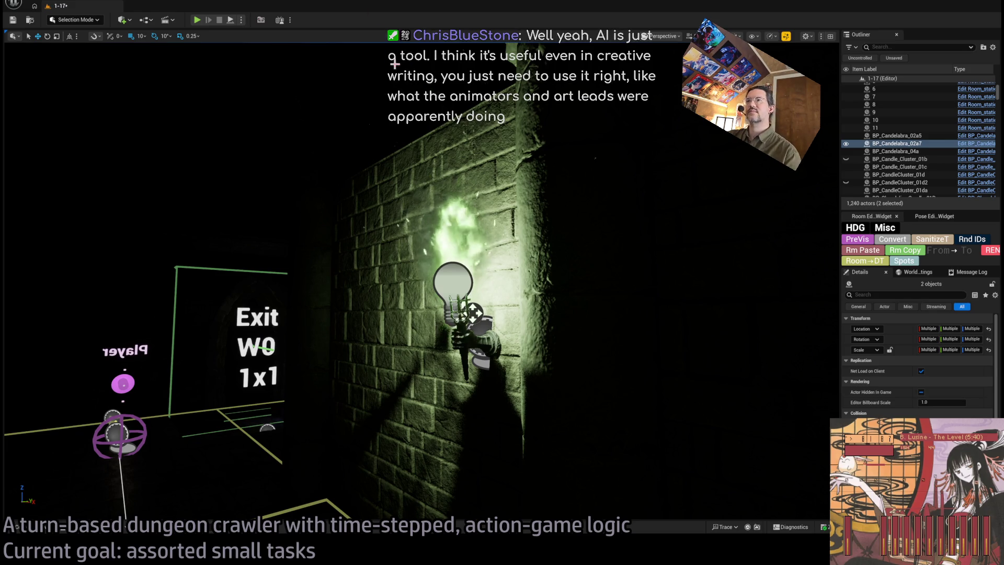
Step: Return to a centred view of the Exit W0 marker and set the viewport to unlit rendering
mouse_move(440, 135)
left_mouse_down()
mouse_move(471, 196)
mouse_move(484, 174)
left_mouse_up()
key("F3")
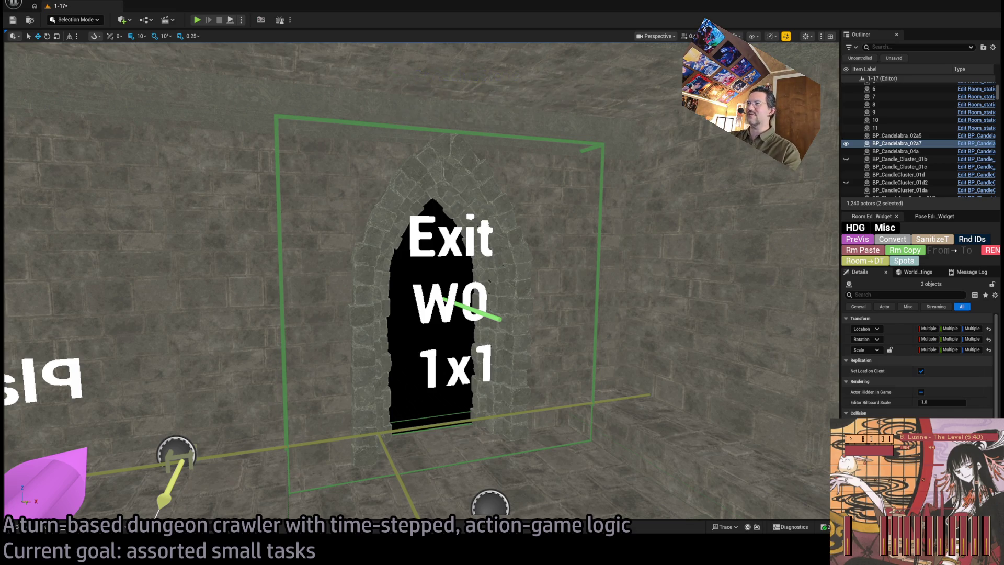
Step: Frame the stone arch and select the wall panels SM_Wall_F_4x32 and SM_Wall_F_4x34 around it
left_click(507, 293)
key("f")
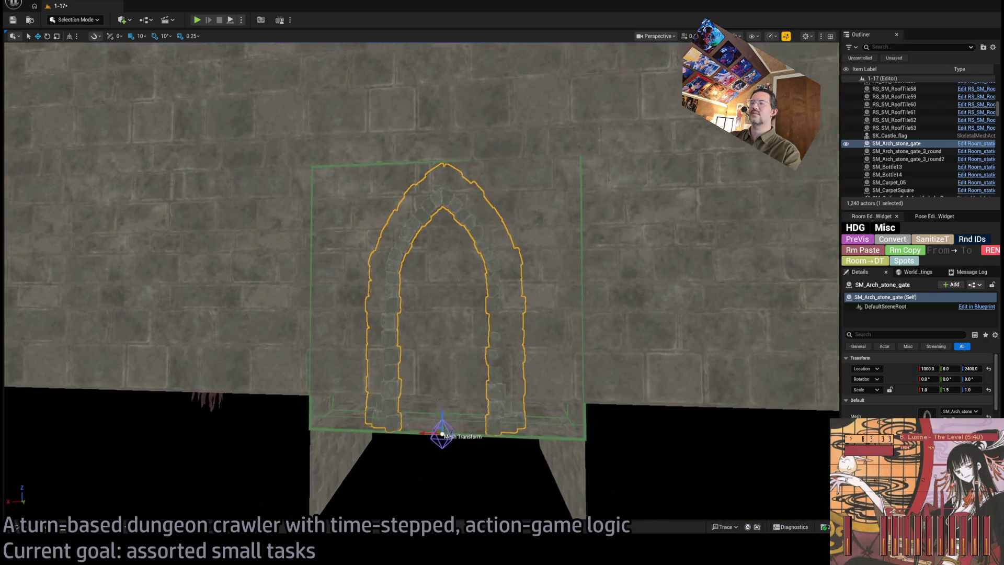
left_click(488, 370)
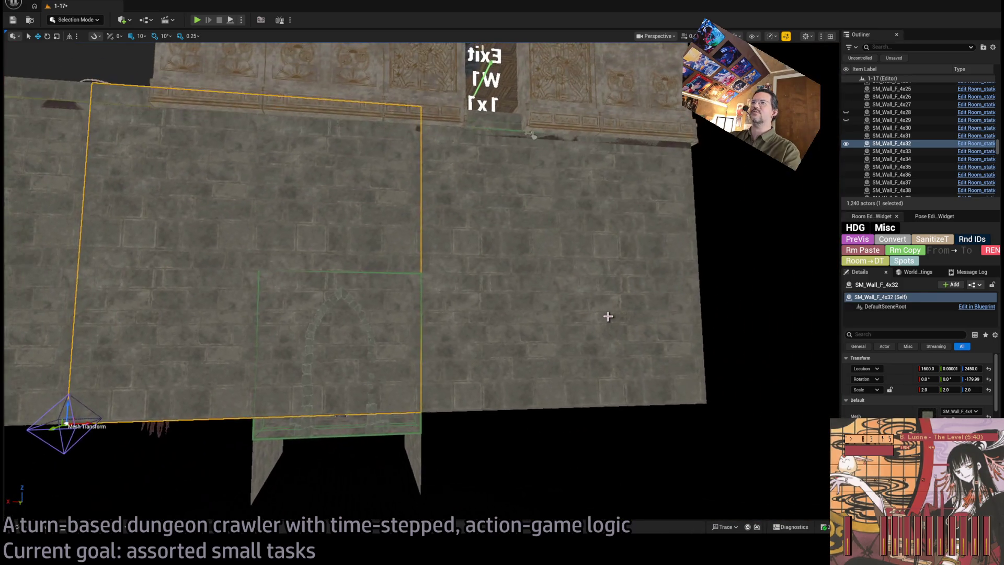
left_click(636, 343, "ctrl")
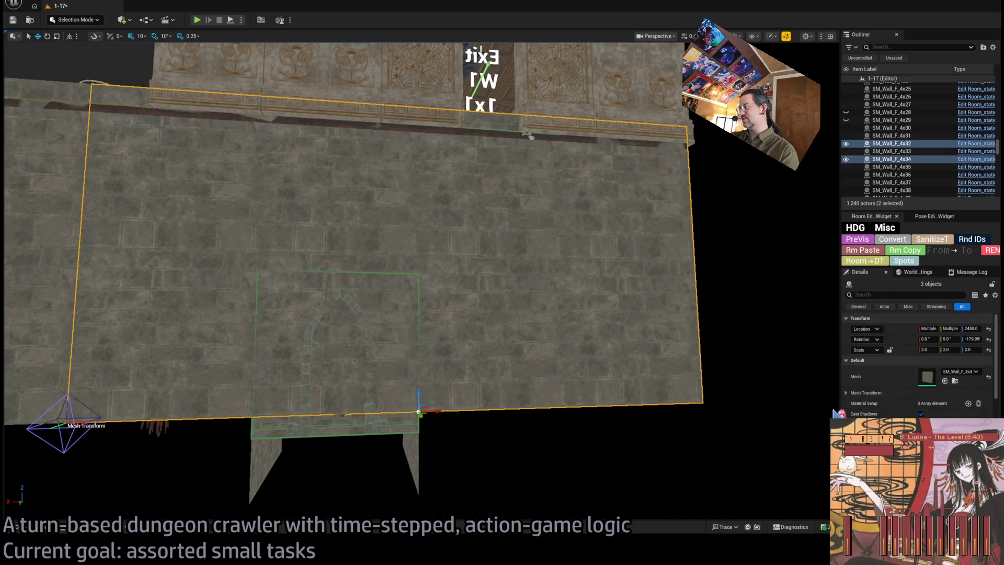
scroll(901, 369, "down", 10)
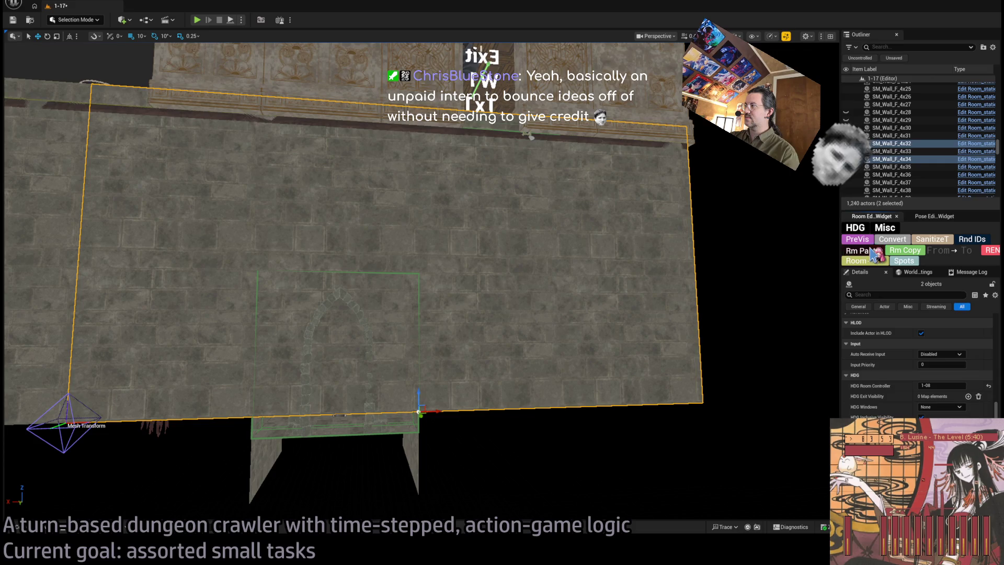
Step: Set both panels' W0 exit visibility to 'Hide on 1x1 exit' and hide them in the editor
left_click(374, 423)
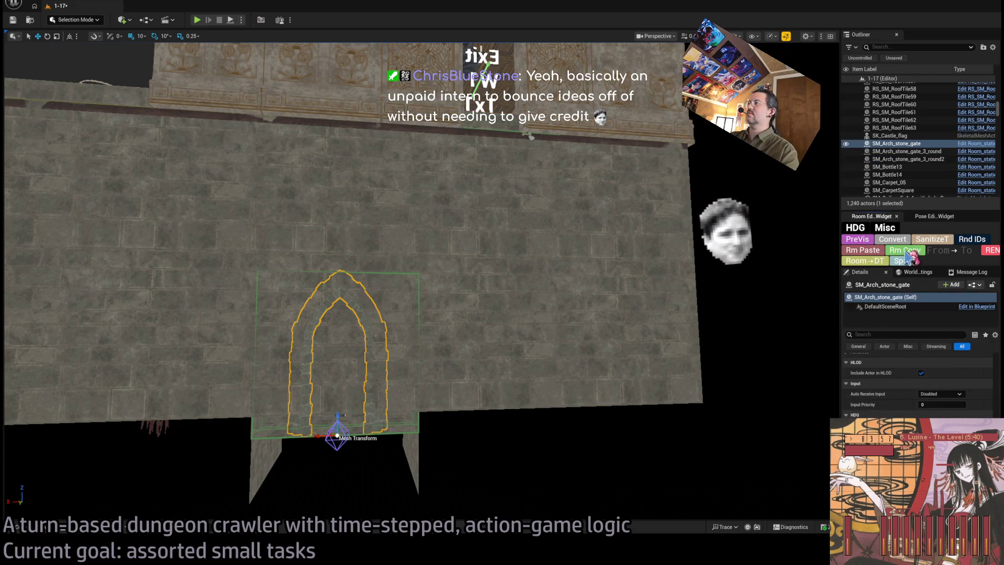
left_click(912, 256)
left_click(940, 407)
left_click(941, 424)
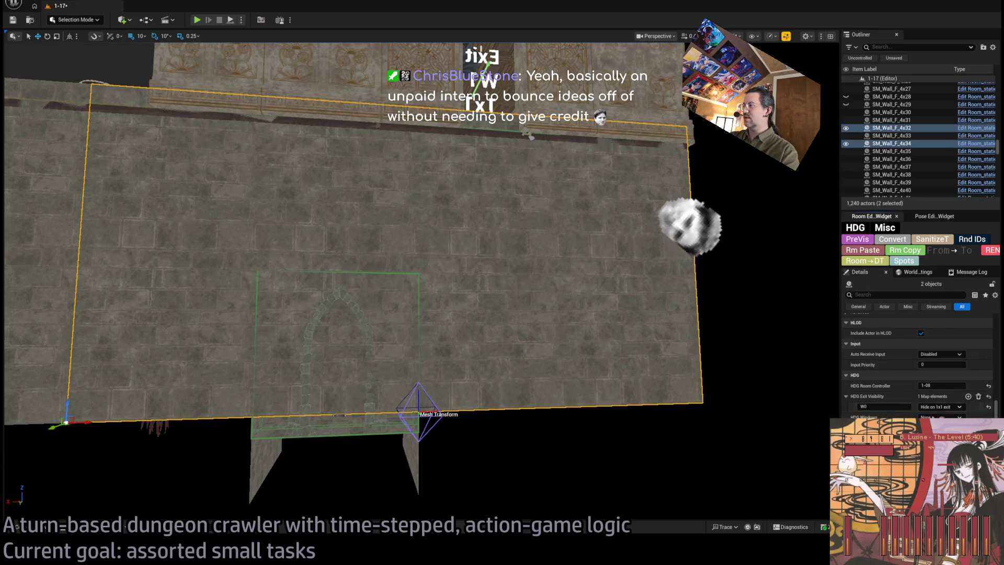
key("h")
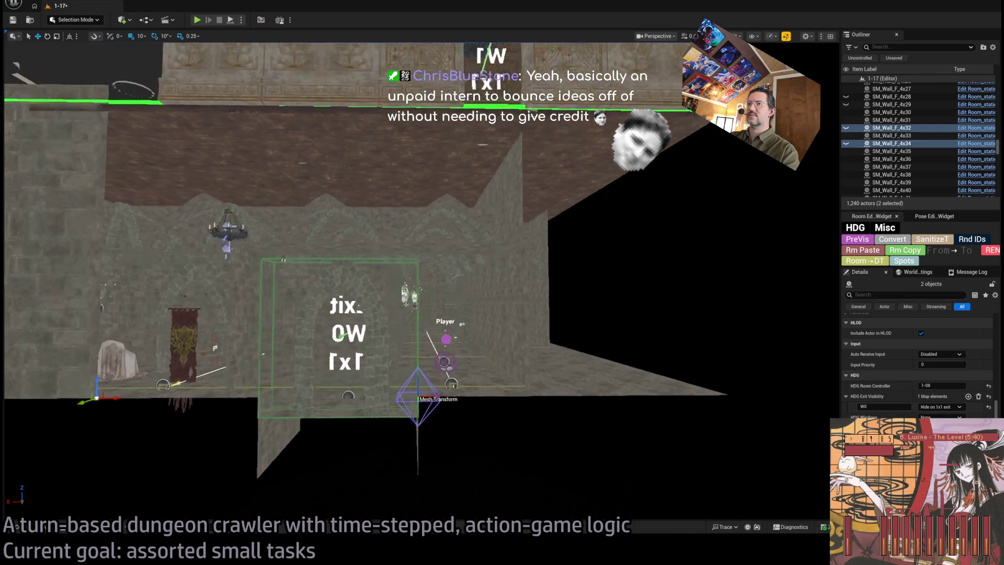
Step: Duplicate wall panel SM_Wall_F_4x30 and place the copy to the right
left_click(102, 360)
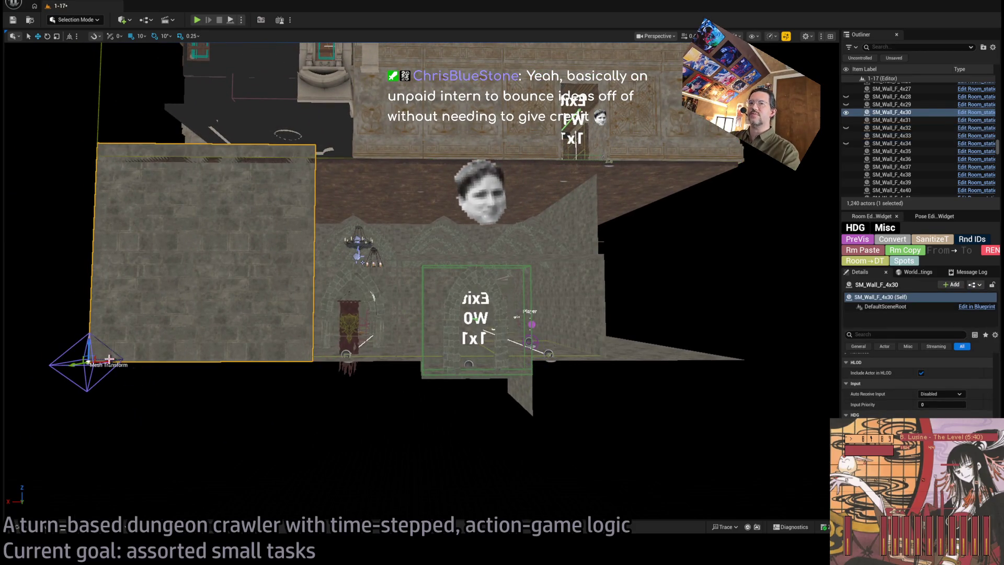
mouse_move(102, 362)
left_mouse_down()
mouse_move(575, 387)
mouse_move(427, 419)
mouse_move(587, 431)
mouse_move(544, 433)
mouse_move(545, 446)
left_mouse_up()
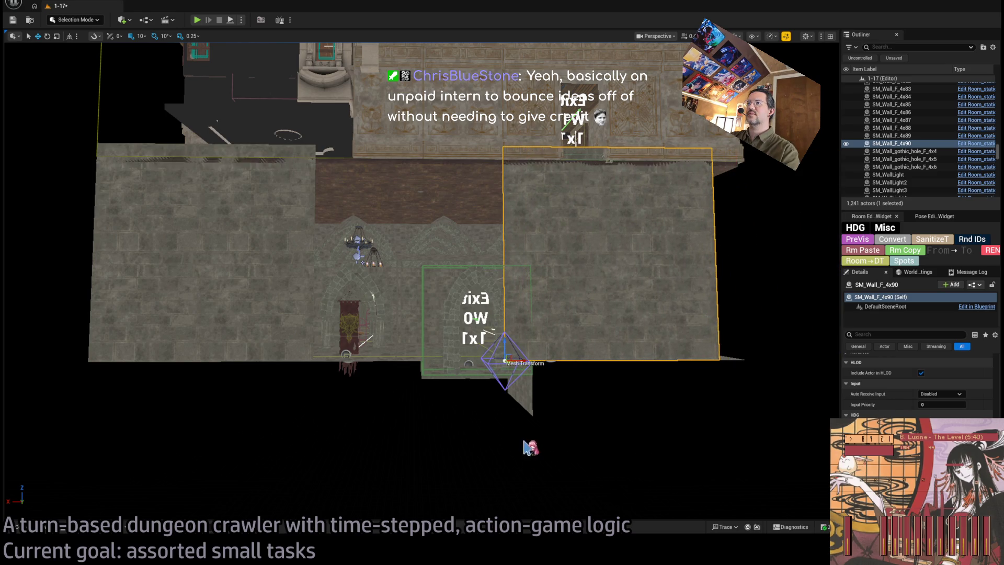
scroll(524, 448, "up", 6)
mouse_move(451, 371)
left_mouse_down()
mouse_move(366, 366)
mouse_move(460, 361)
mouse_move(397, 397)
mouse_move(429, 470)
mouse_move(507, 470)
mouse_move(445, 418)
mouse_move(424, 376)
mouse_move(347, 382)
left_mouse_up()
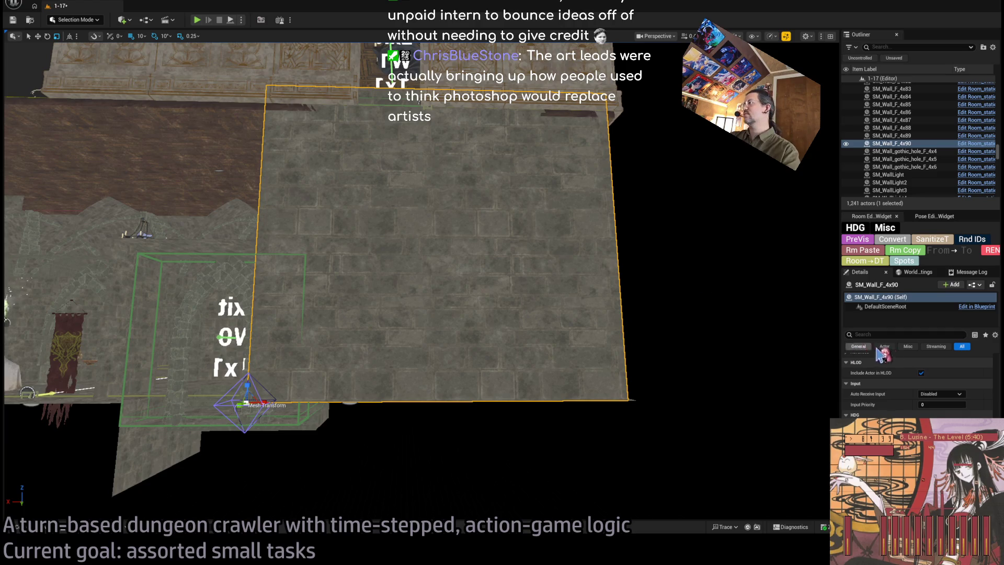
Step: Widen the copied wall to a Scale X of 2.3
scroll(922, 366, "up", 5)
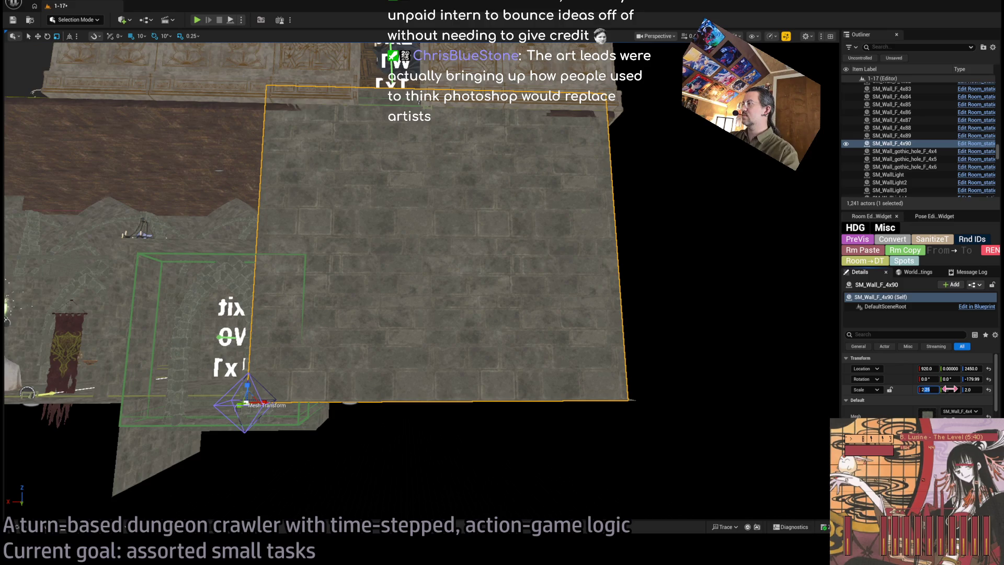
type(".3")
key("Return")
mouse_move(418, 261)
left_mouse_down()
mouse_move(366, 246)
mouse_move(345, 224)
left_mouse_up()
key("f")
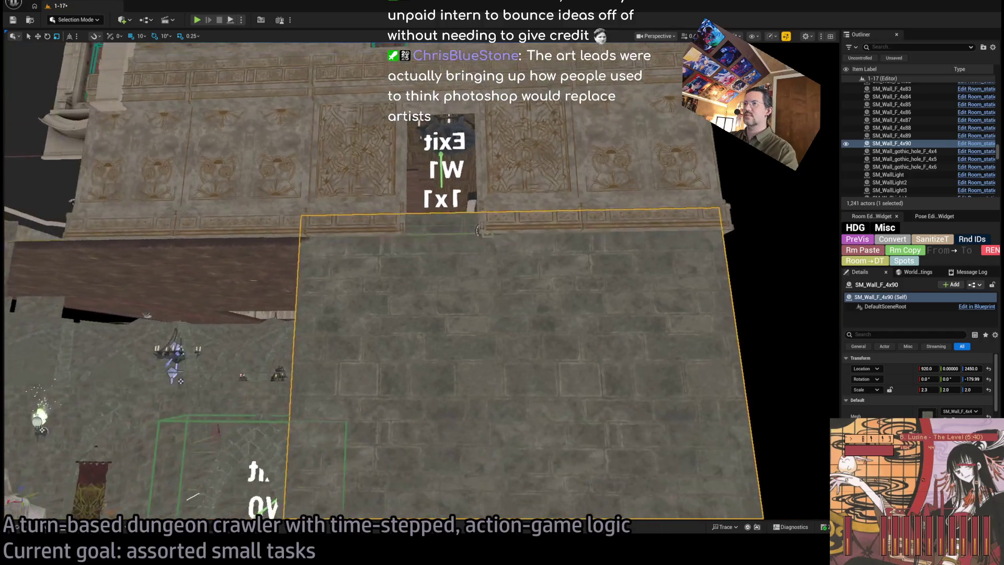
mouse_move(656, 344)
left_mouse_down()
mouse_move(648, 339)
mouse_move(657, 344)
left_mouse_up()
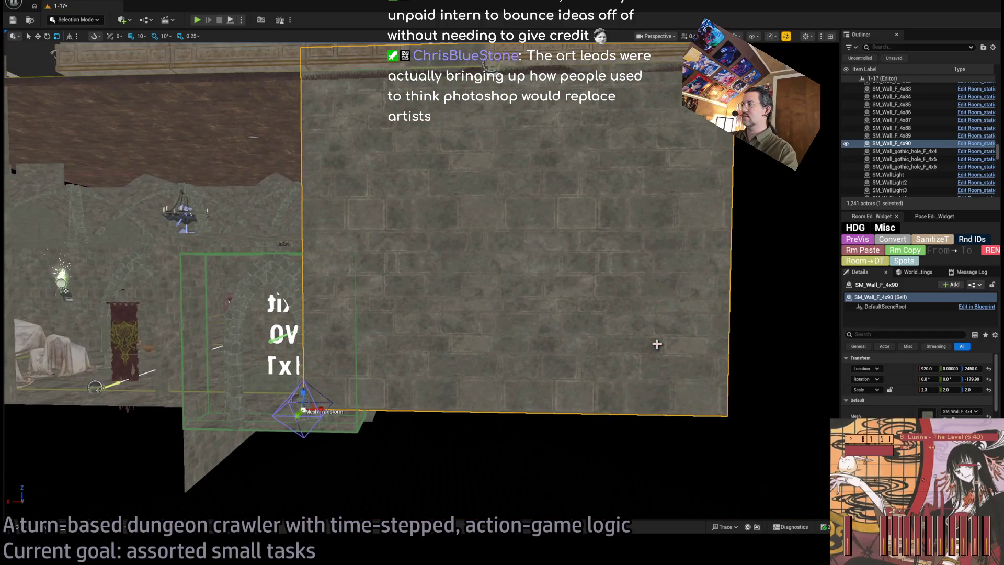
Step: Settle the wall's Scale Z at 1.85, then bring up Twitch's Following page
left_click(968, 389)
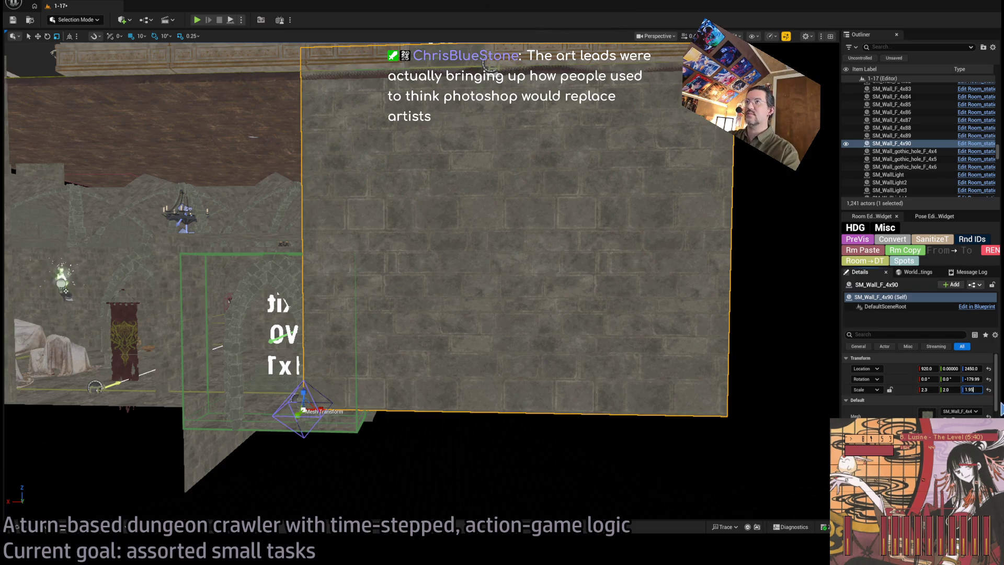
key("Return")
type("0.9")
key("Return")
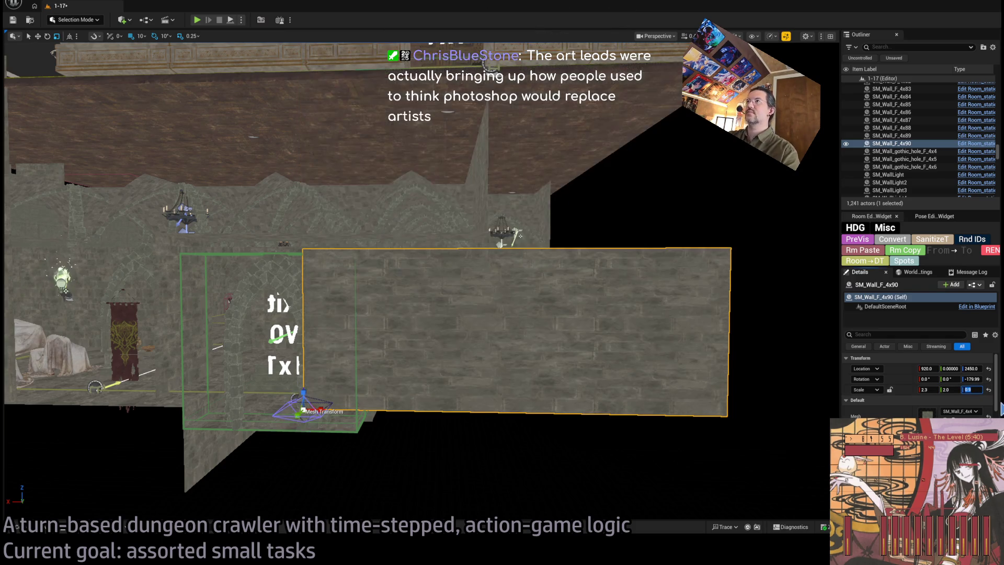
key("Return")
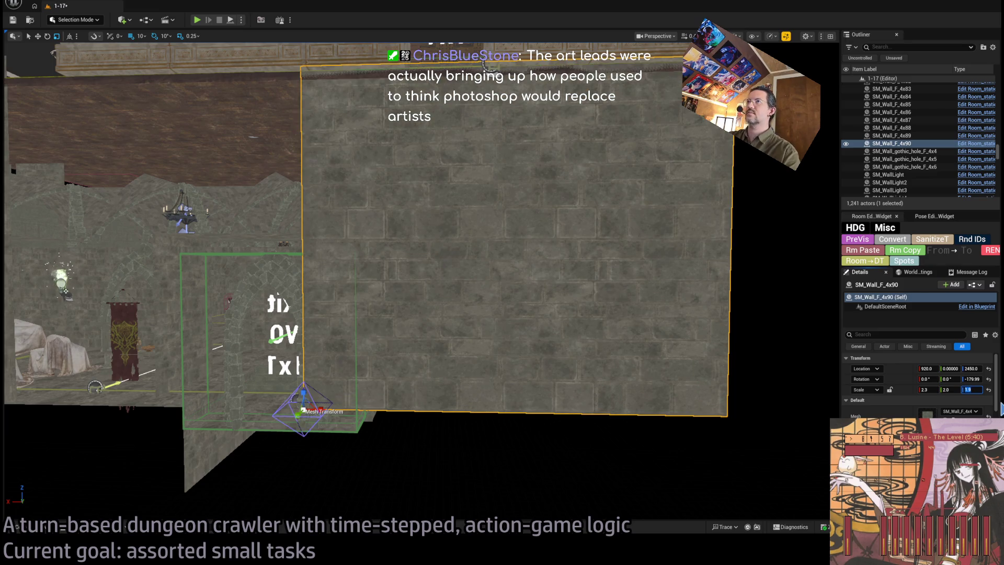
scroll(419, 261, "down", 5)
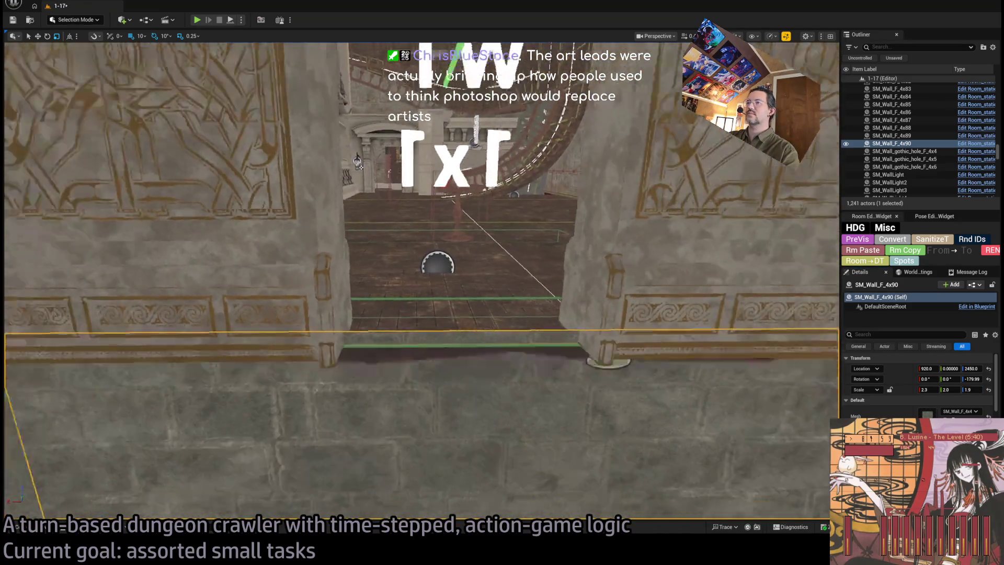
left_click(971, 390)
type("1.85")
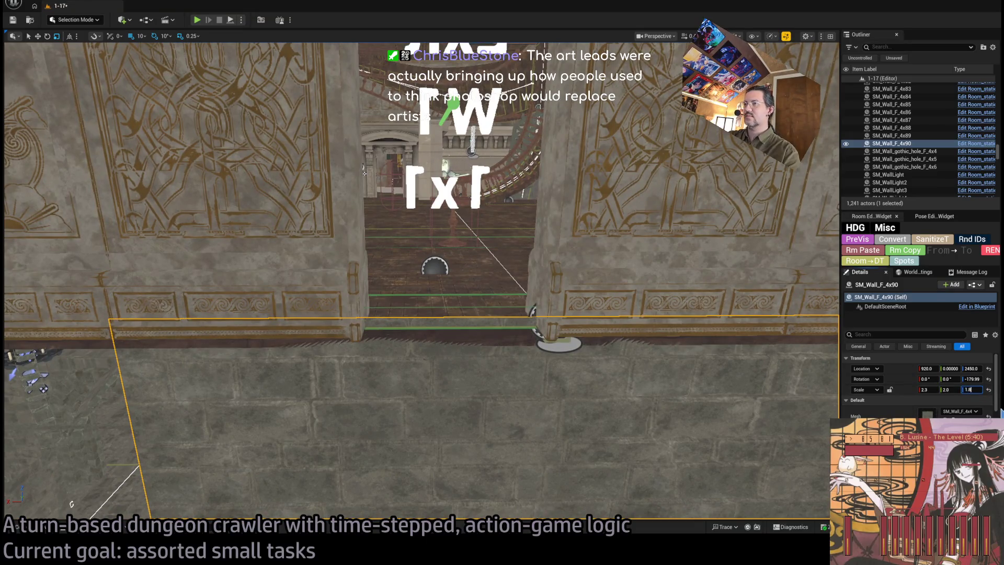
key("Return")
scroll(706, 334, "up", 3)
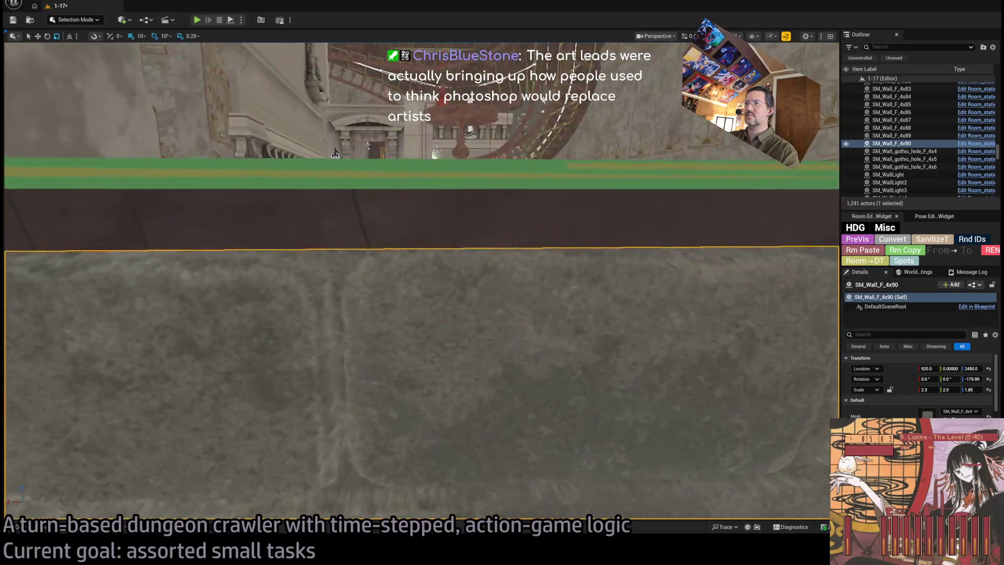
scroll(418, 283, "up", 3)
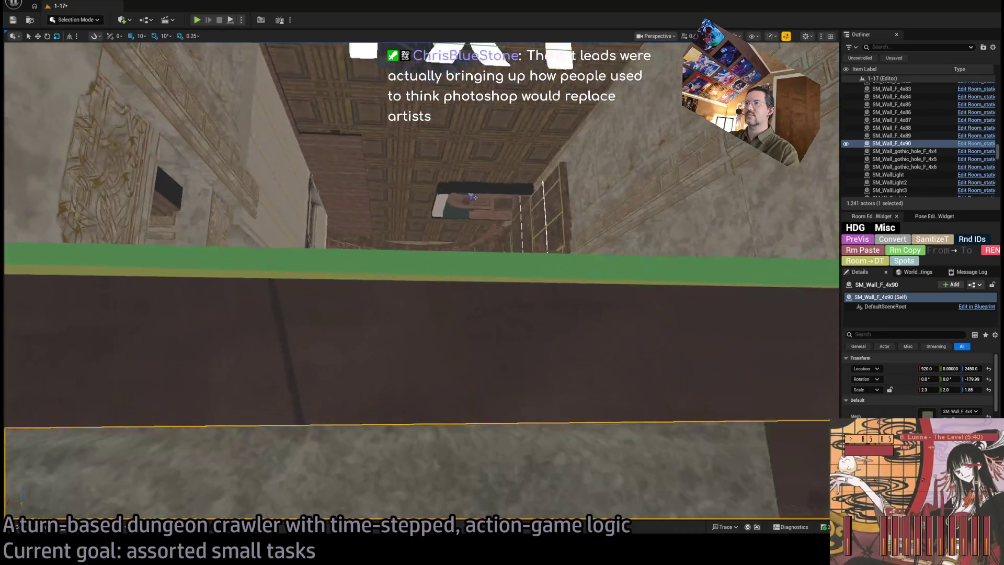
scroll(418, 283, "down", 5)
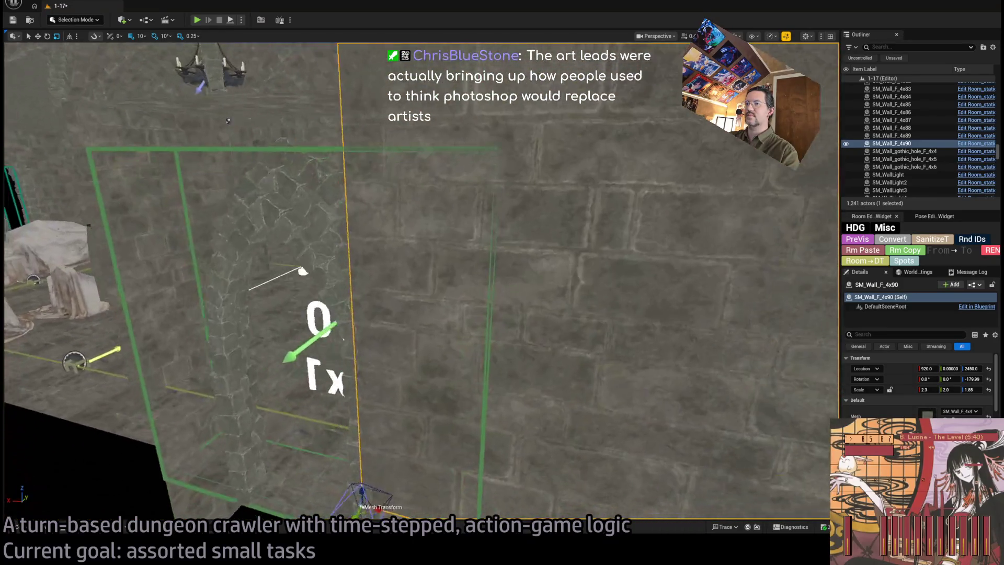
key("alt+Tab")
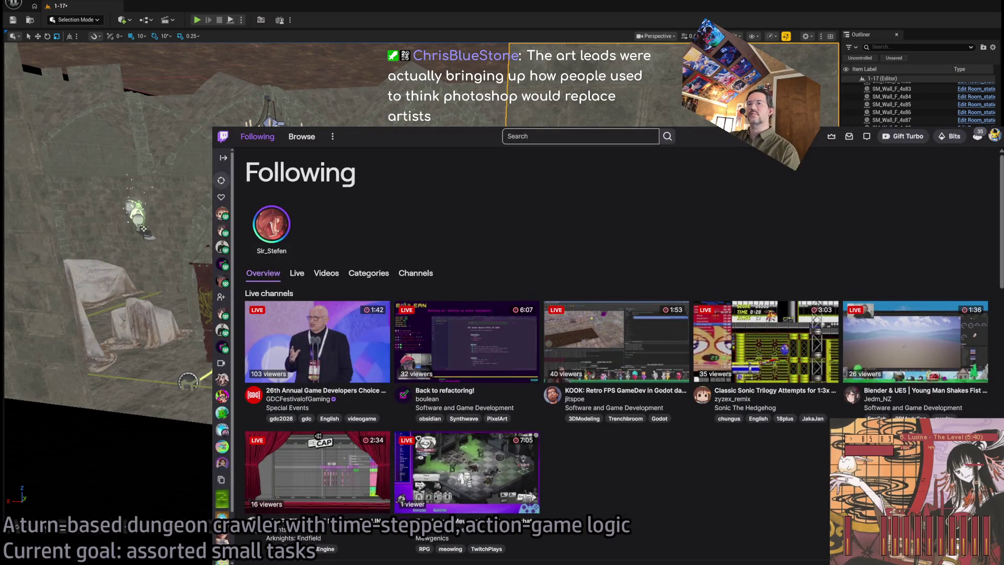
Step: Switch from Twitch back to the Unreal level editor
key("alt+Tab")
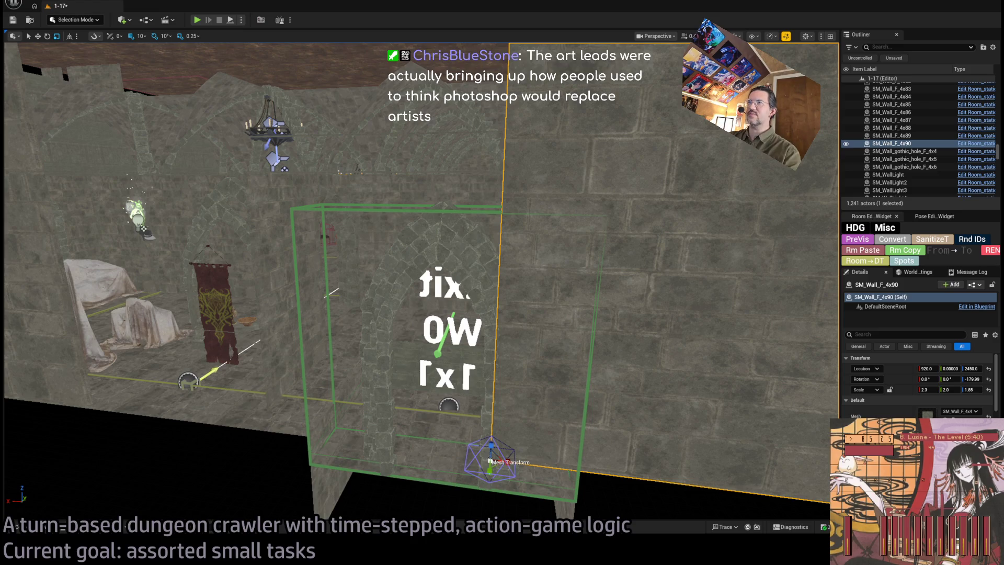
Step: Duplicate the wall along the row, undo the stray nudge to 1600, and narrow it to 1.3 X scale
key("f")
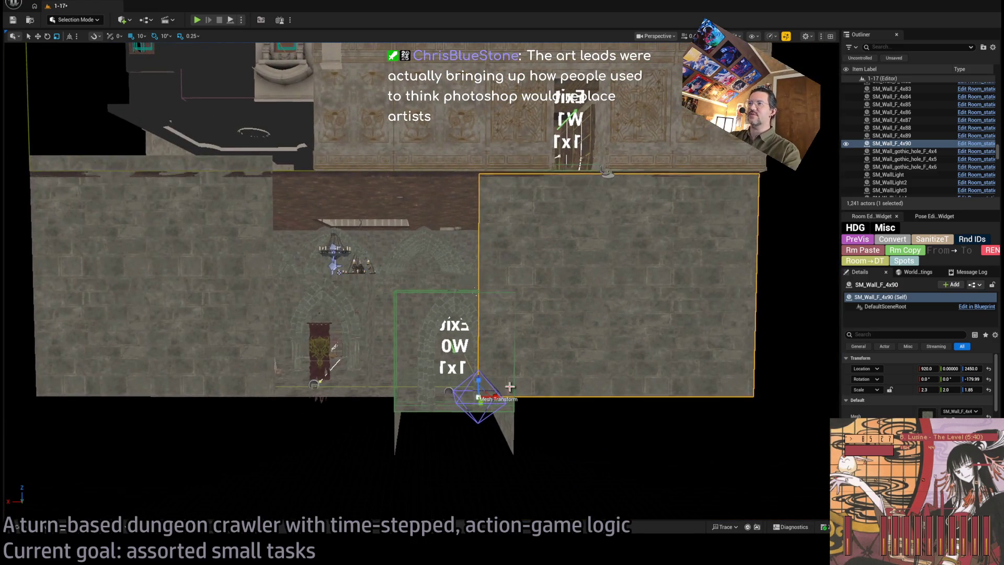
left_click_drag(497, 399, 299, 405)
key("f")
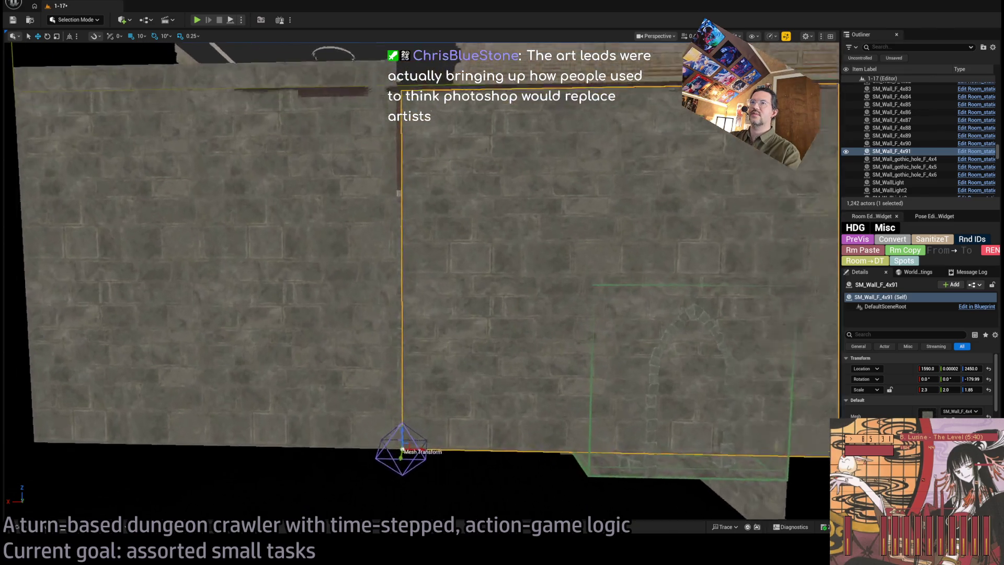
key("ctrl+z")
key("f")
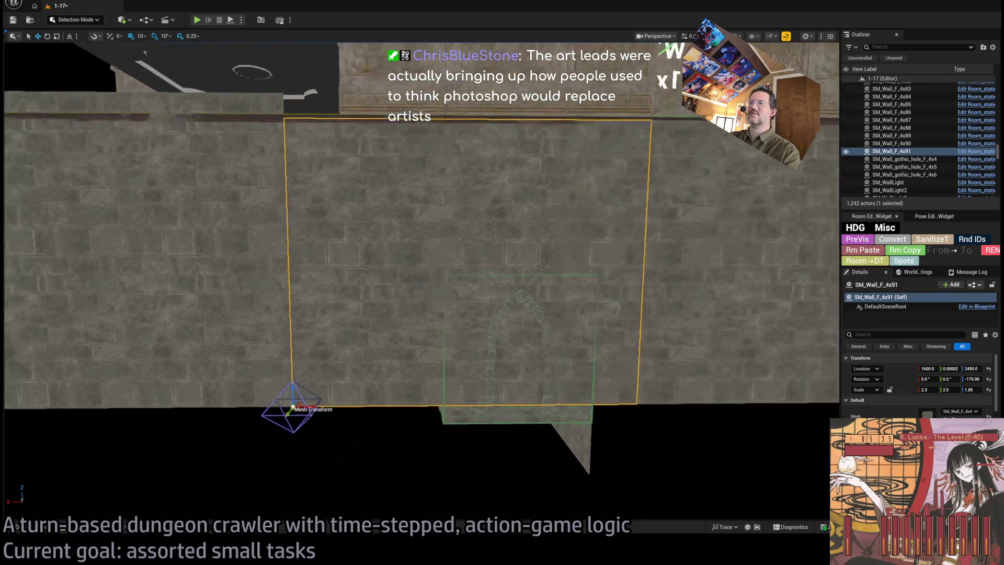
mouse_move(296, 393)
left_mouse_down()
mouse_move(282, 394)
mouse_move(291, 393)
left_mouse_up()
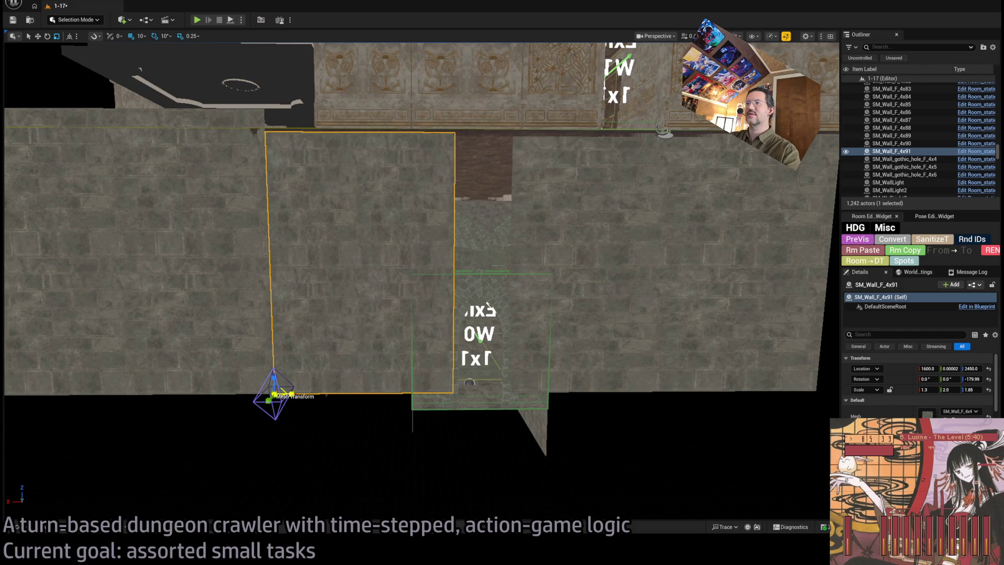
scroll(420, 280, "up", 6)
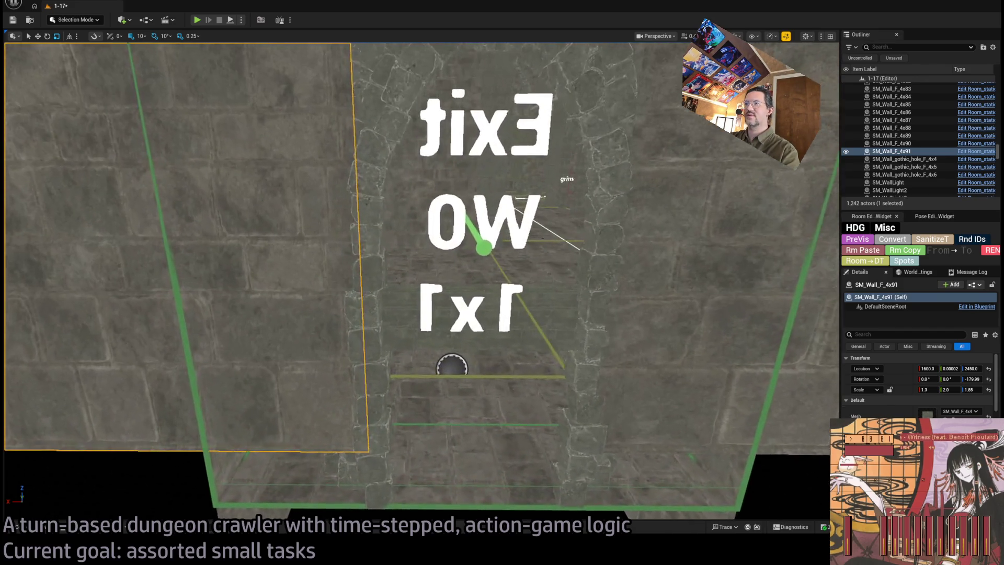
scroll(494, 508, "down", 5)
scroll(494, 509, "down", 8)
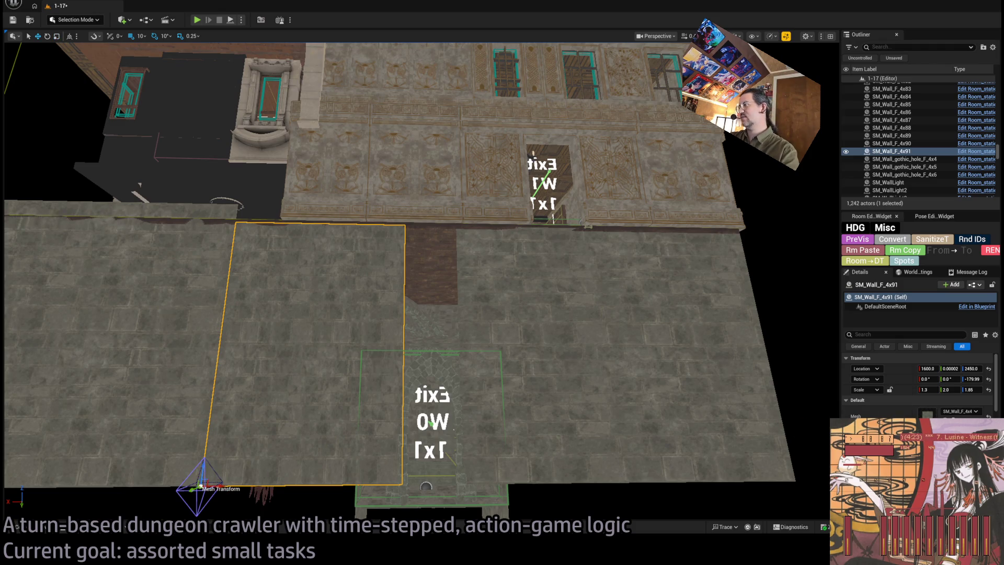
Step: Copy SM_Wall_F_4x92 above the exit, narrow it to 0.6 to uncover the sign, and stretch Z to 1.0
mouse_move(207, 479)
left_mouse_down()
mouse_move(460, 294)
mouse_move(406, 334)
mouse_move(407, 347)
left_mouse_up()
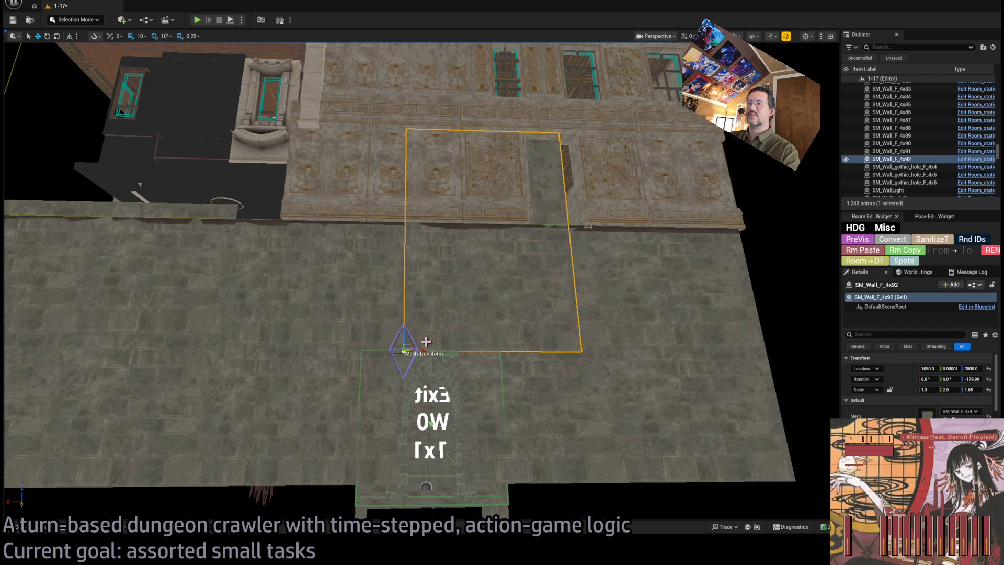
scroll(423, 342, "down", 2)
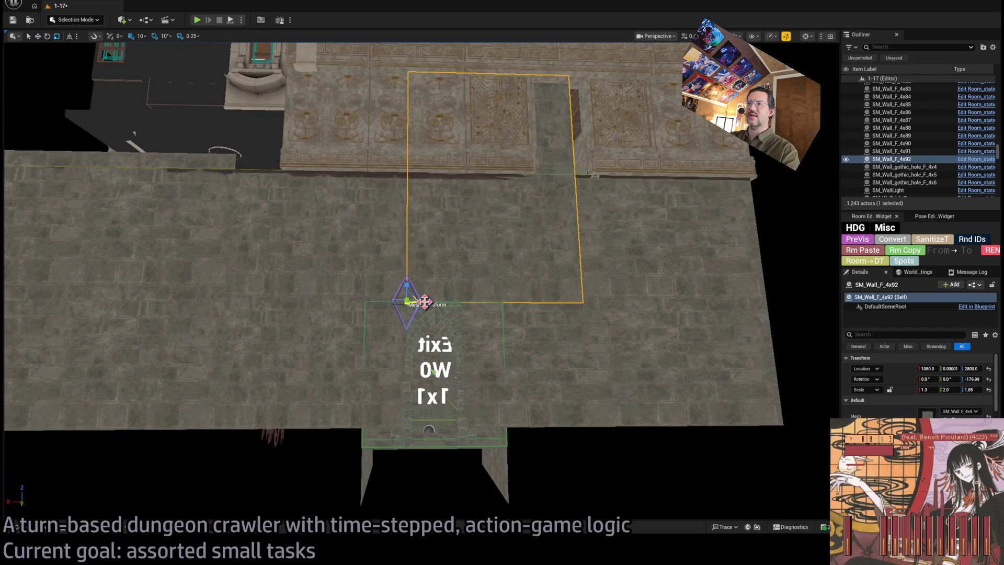
left_click_drag(424, 302, 424, 301)
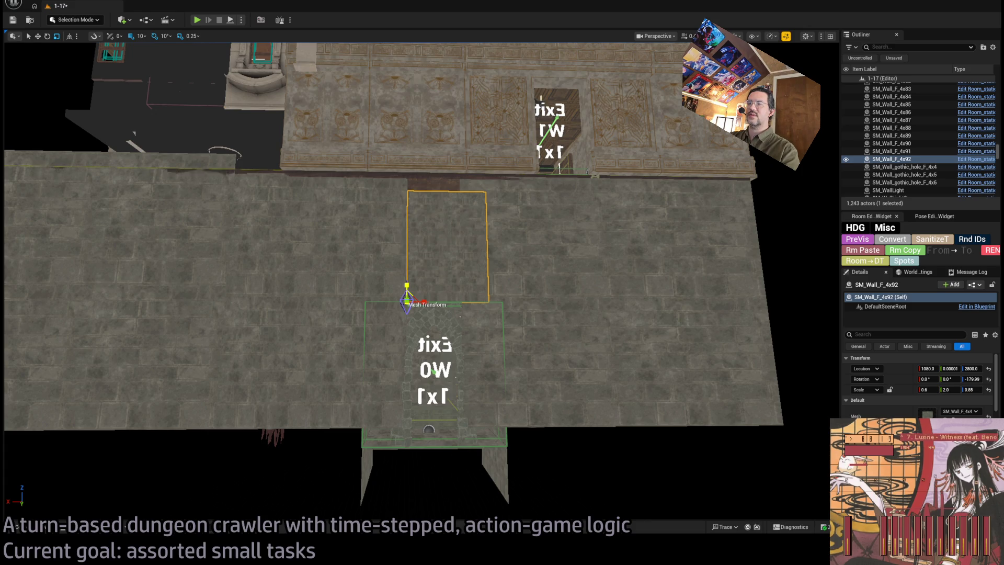
left_click_drag(406, 285, 406, 283)
scroll(418, 262, "up", 5)
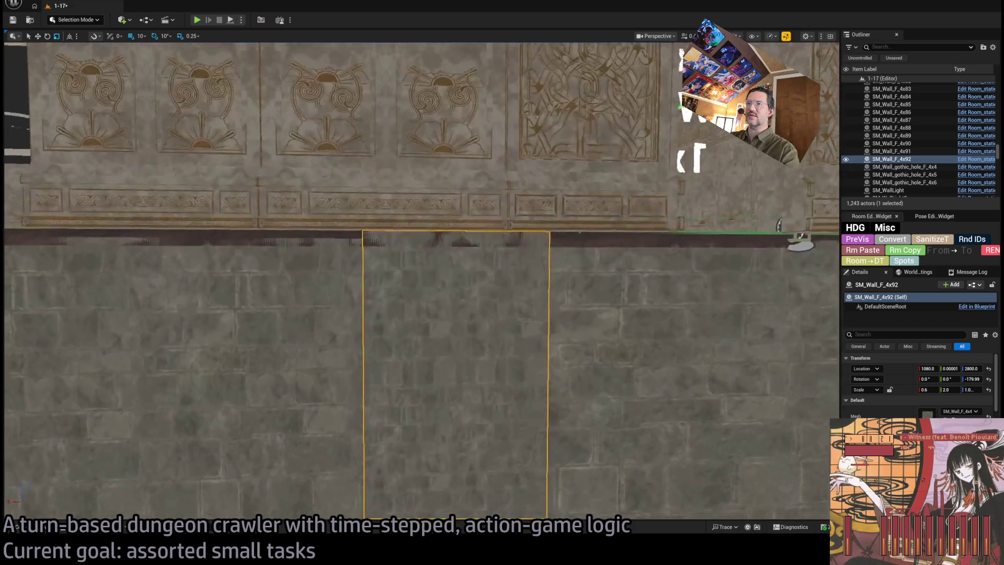
scroll(421, 281, "up", 5)
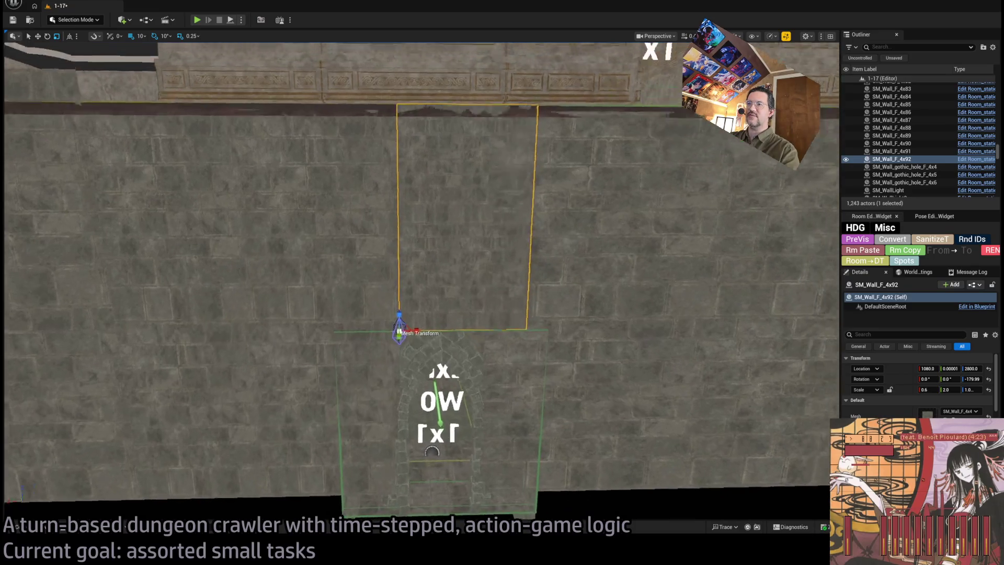
scroll(474, 332, "up", 5)
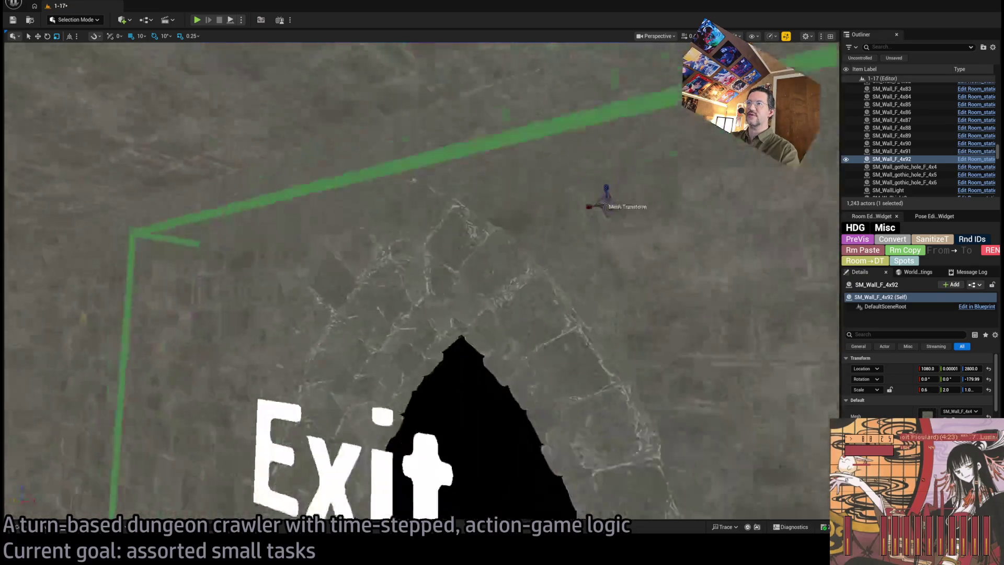
Step: Fit the copied SM_Wall_arch_cover_2x1_bricks flush over the Exit W0 arch at 1000, 0, 2700
left_click(551, 274)
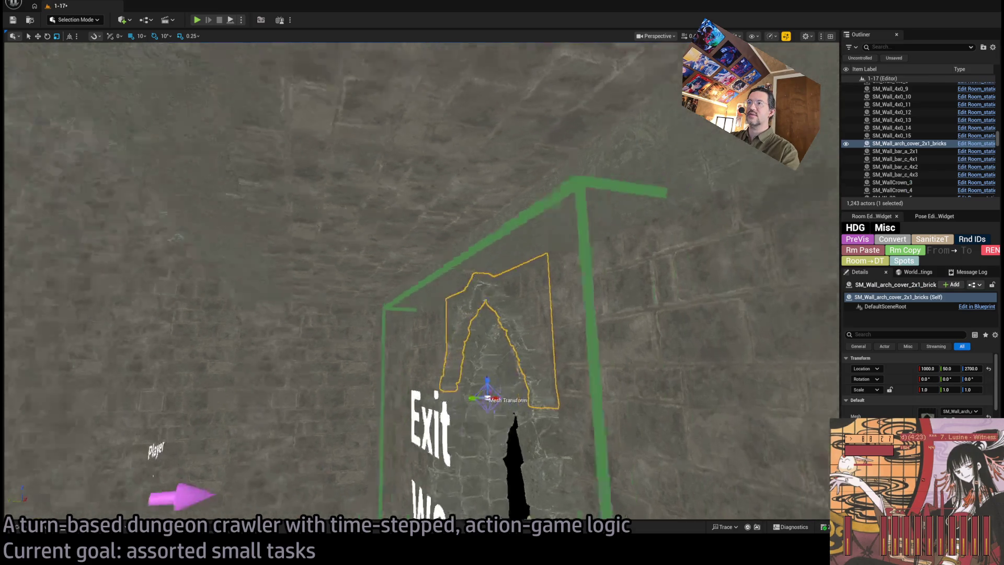
mouse_move(422, 330)
left_mouse_down()
mouse_move(407, 309)
mouse_move(426, 289)
left_mouse_up()
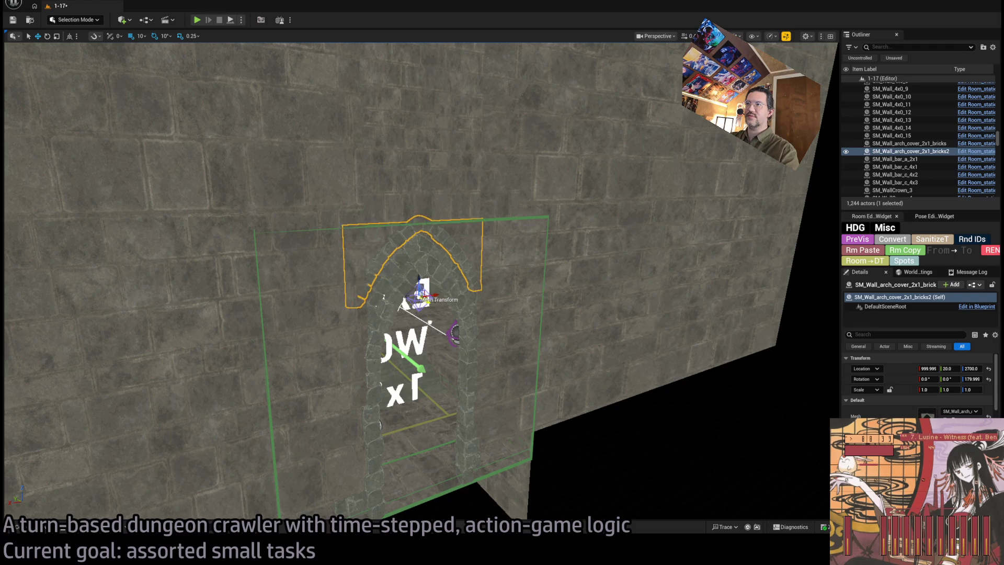
scroll(418, 282, "up", 10)
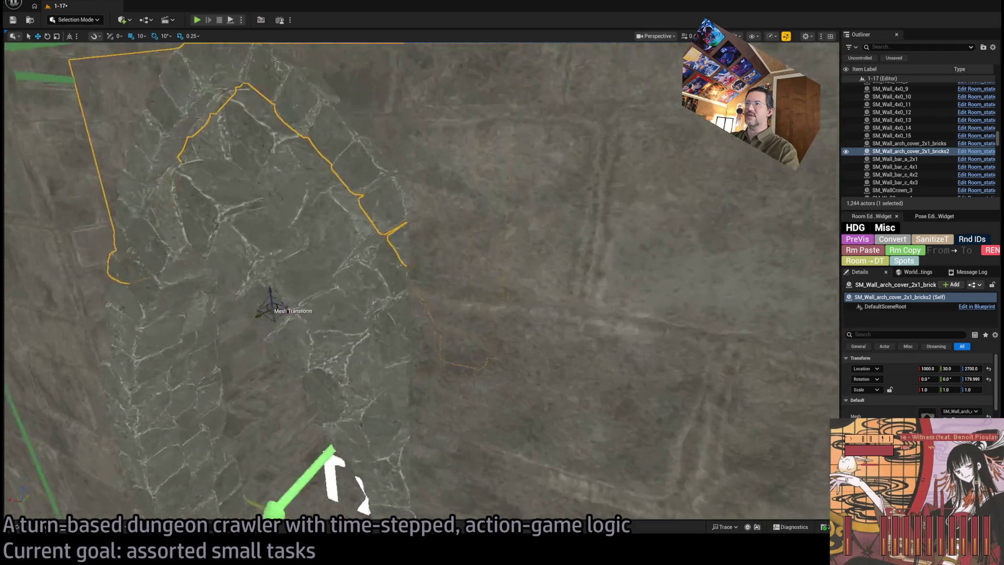
scroll(418, 282, "down", 10)
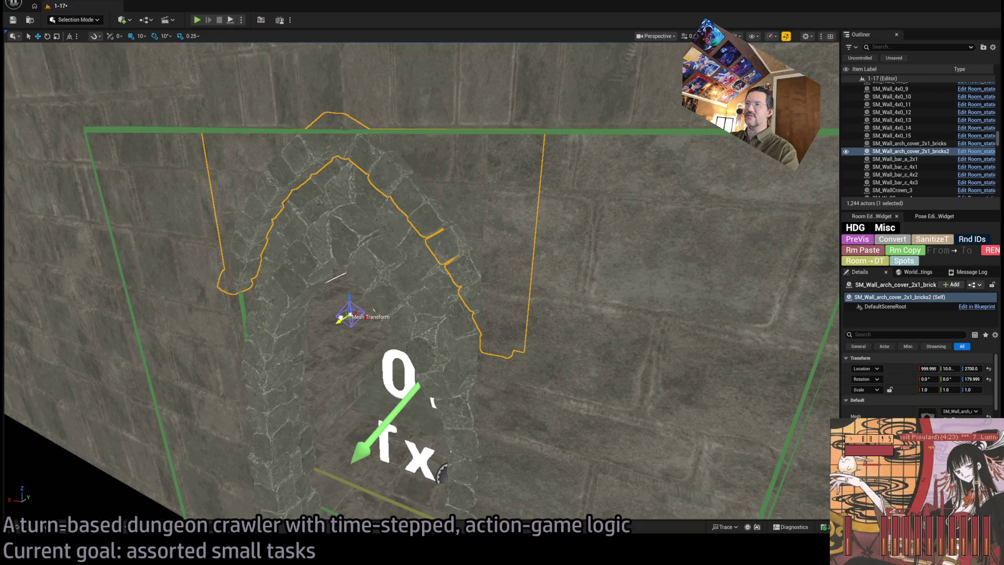
left_click_drag(418, 282, 324, 301)
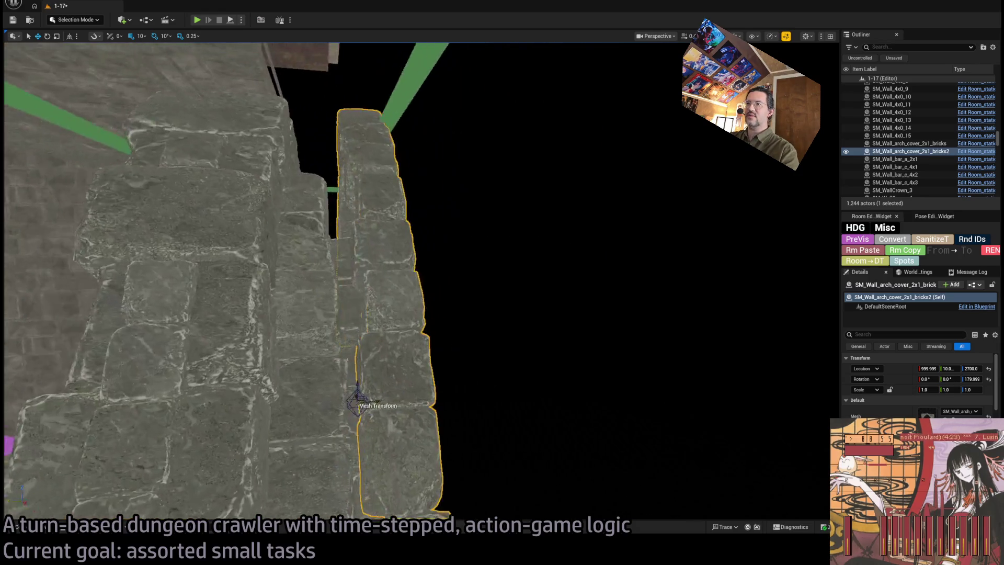
key("e")
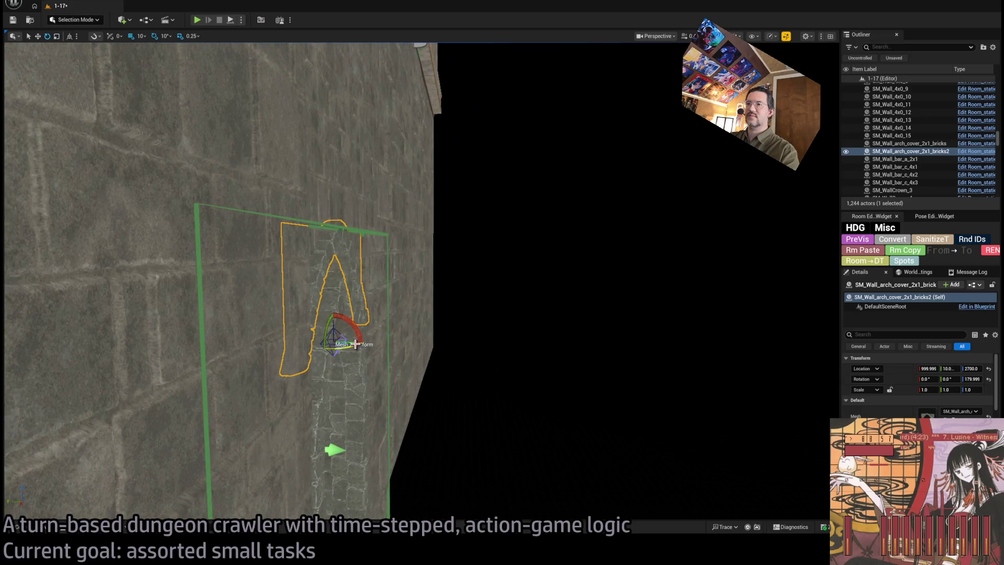
left_click_drag(352, 344, 356, 344)
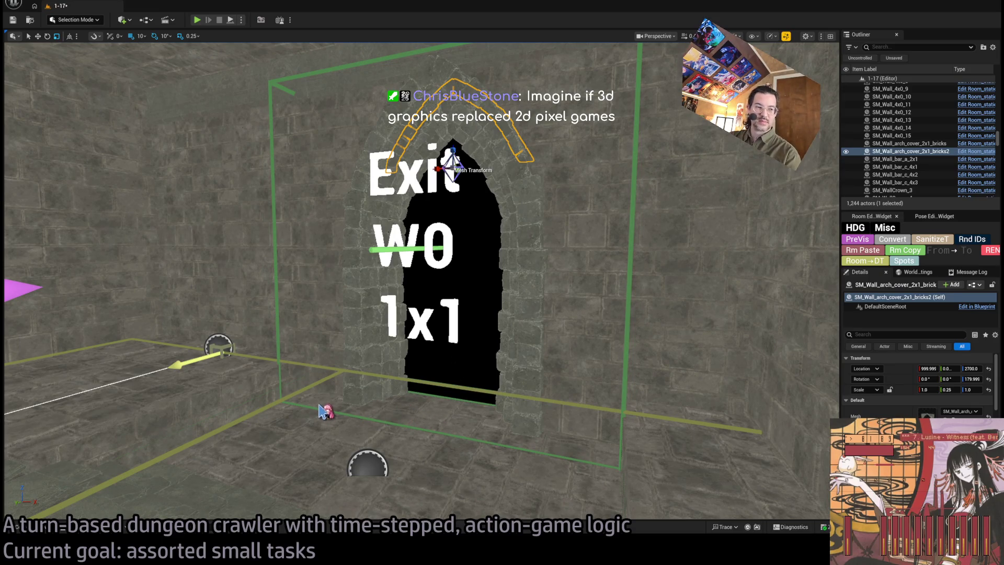
key("ctrl+s")
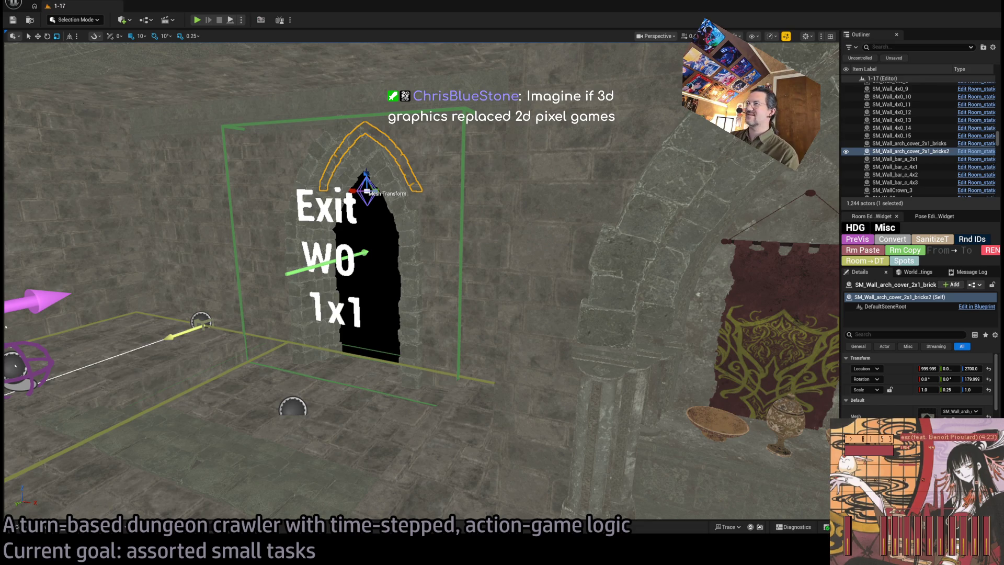
key("f")
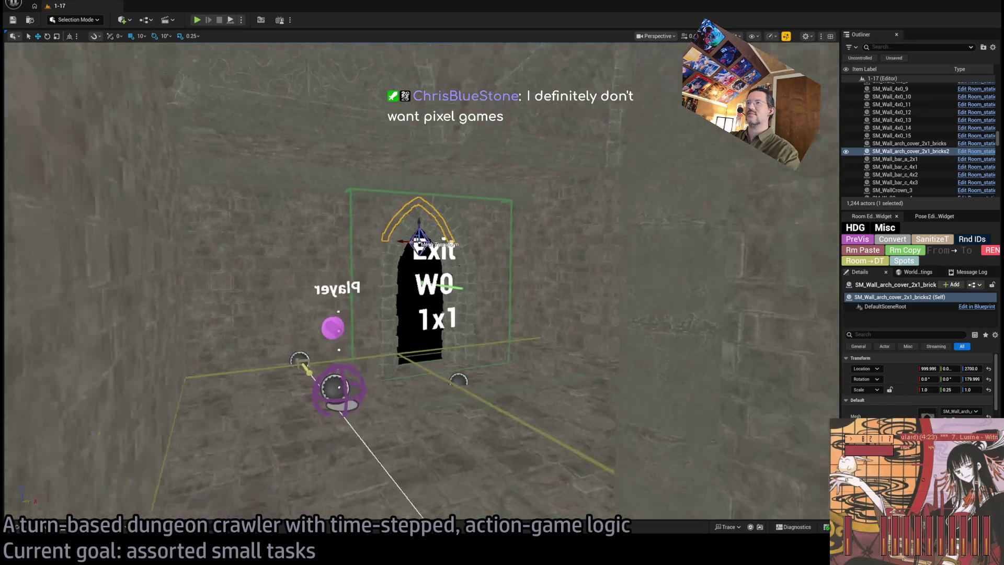
Step: Frame the Exit W0 arch and drop the reversed brick arch cover's Location Z from 2700 to 2670
scroll(411, 380, "up", 2)
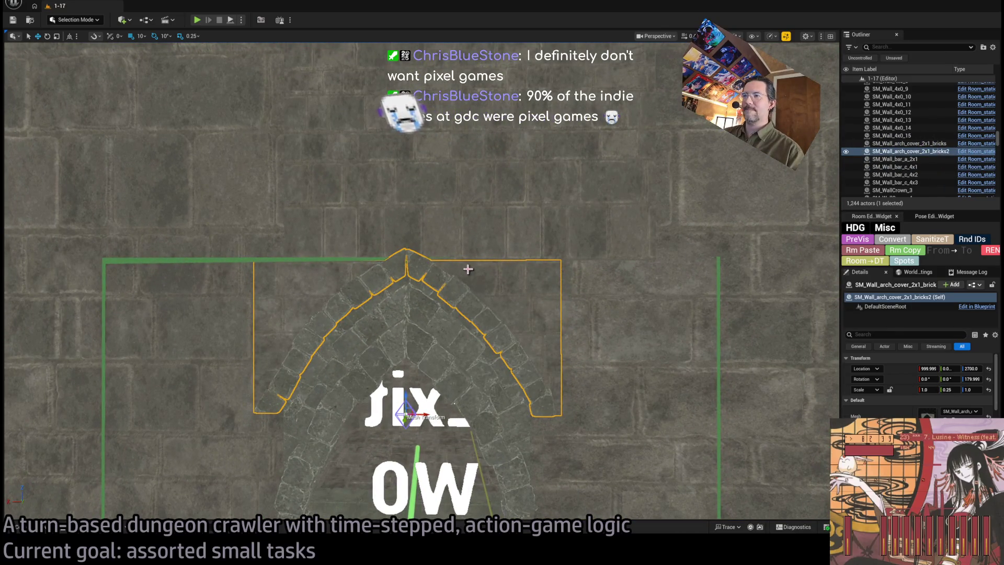
scroll(453, 403, "down", 3)
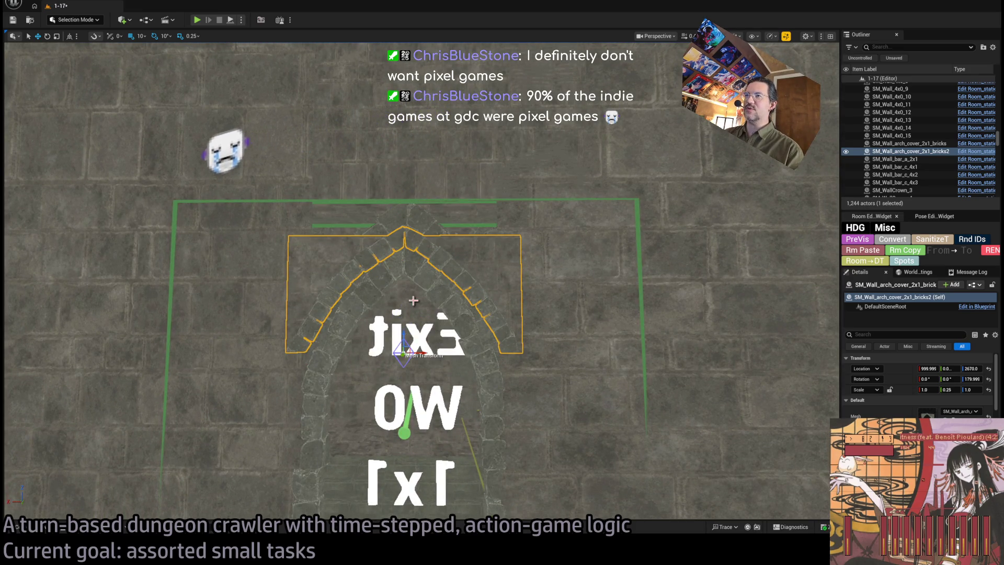
Step: Select wall panel SM_Wall_F_4x92 above the arch and undo its accidental mirrored scale
left_click(340, 178)
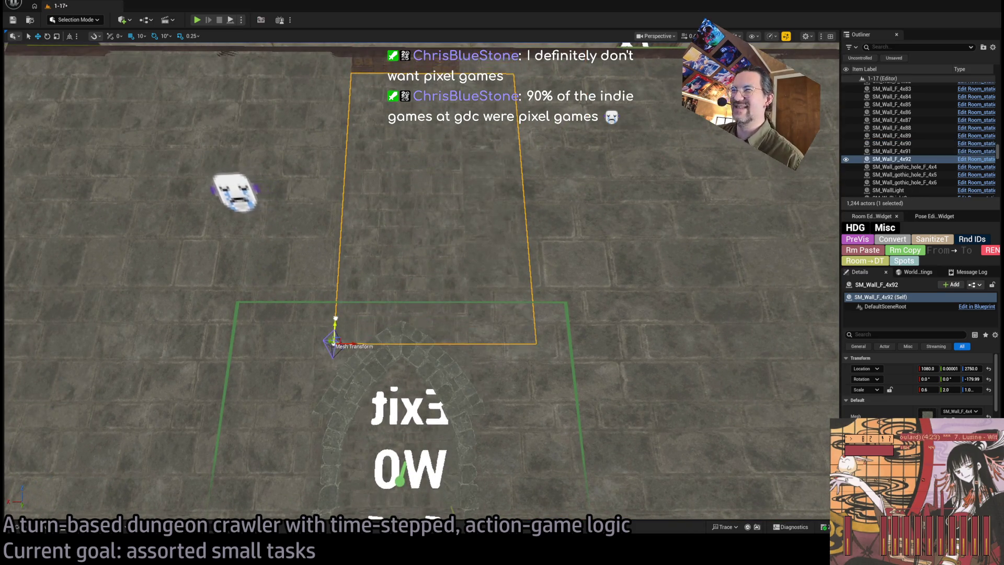
left_click_drag(340, 311, 333, 324)
left_click_drag(319, 418, 320, 407)
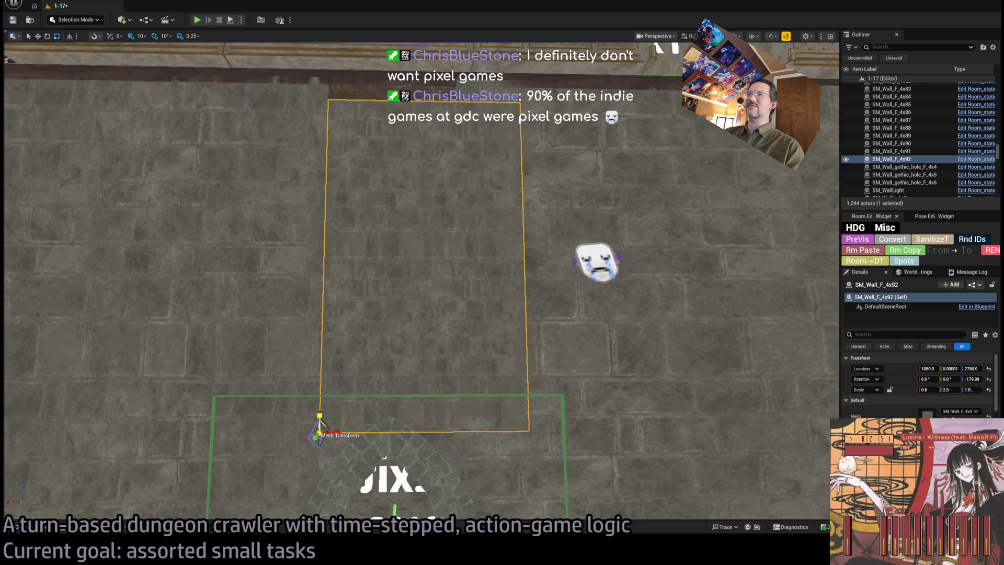
mouse_move(356, 372)
left_mouse_down()
mouse_move(356, 334)
mouse_move(424, 336)
mouse_move(533, 288)
left_mouse_up()
key("ctrl+z")
key("f")
mouse_move(384, 426)
left_mouse_down()
mouse_move(441, 358)
mouse_move(385, 438)
left_mouse_up()
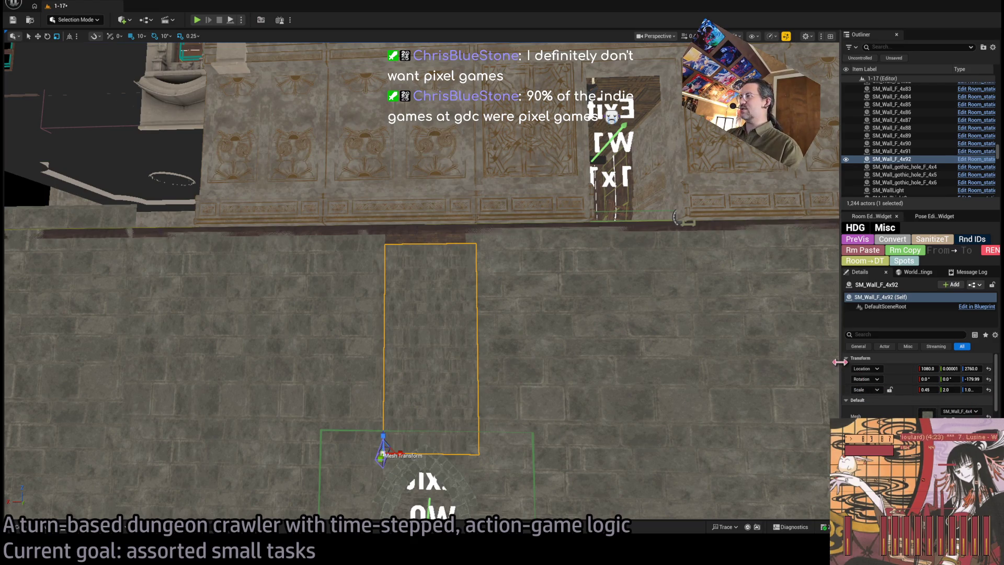
left_click_drag(840, 362, 777, 362)
Step: Scale the wall panel to 0.4 X and 1.1 Z, then save the level
left_click(911, 389)
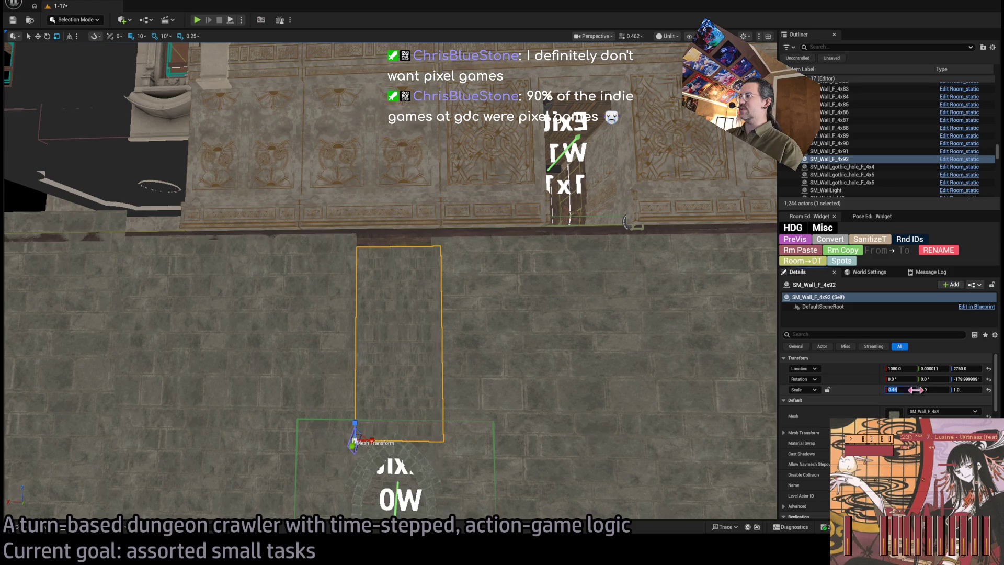
type("0.5")
key("Return")
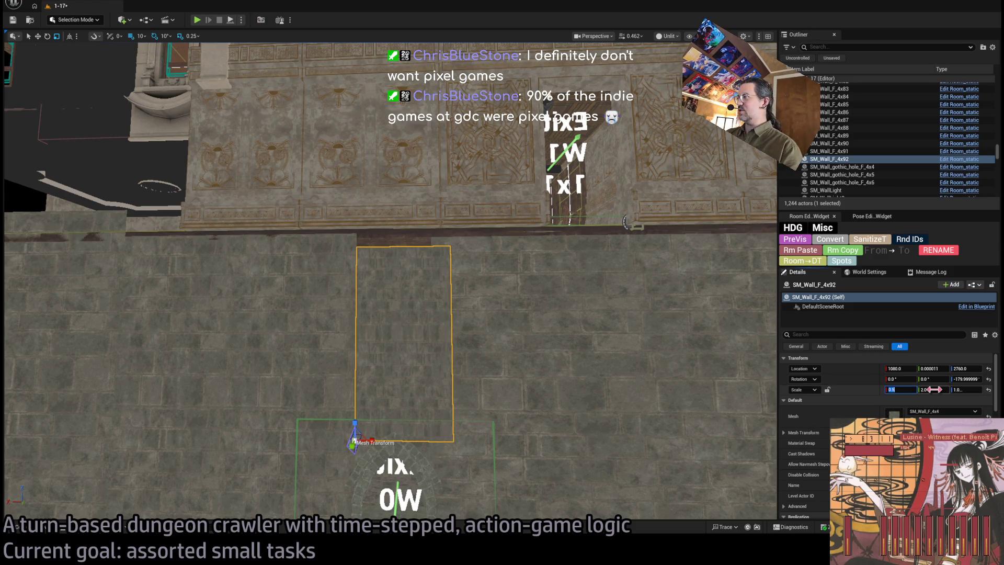
type("0.4")
key("Return")
left_click(963, 390)
type("1")
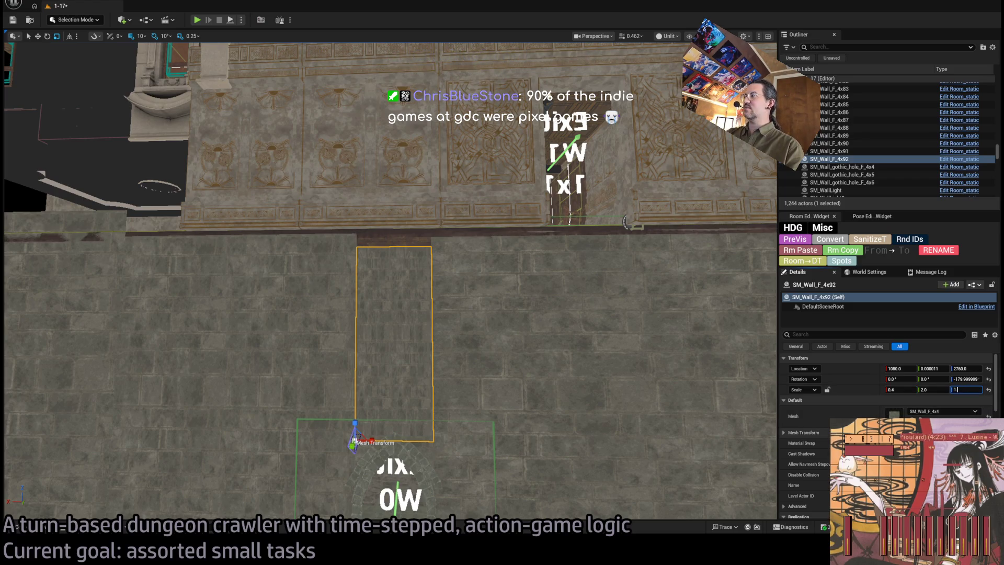
type(".1")
key("Return")
key("f")
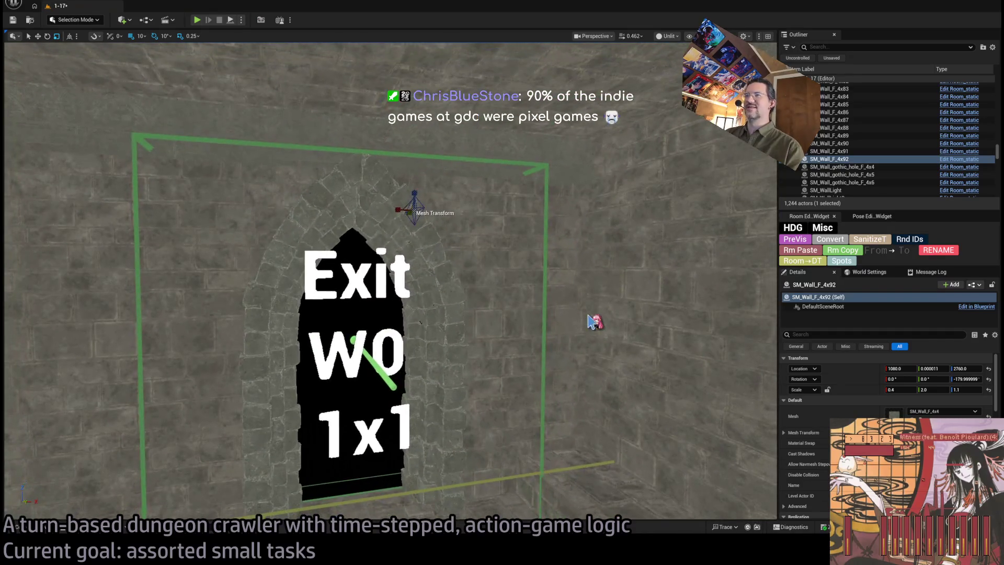
key("ctrl+s")
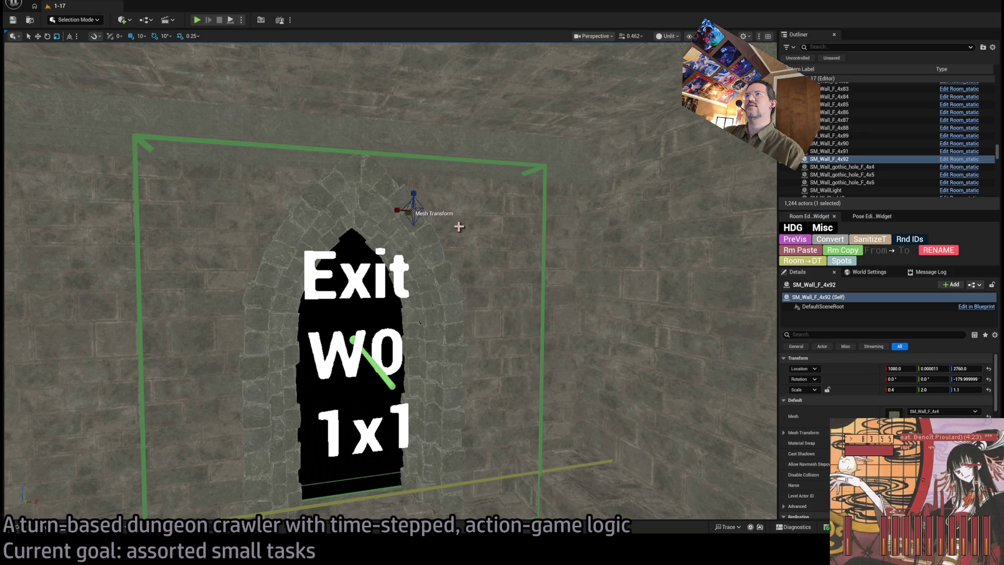
left_click(439, 210)
left_click(367, 219)
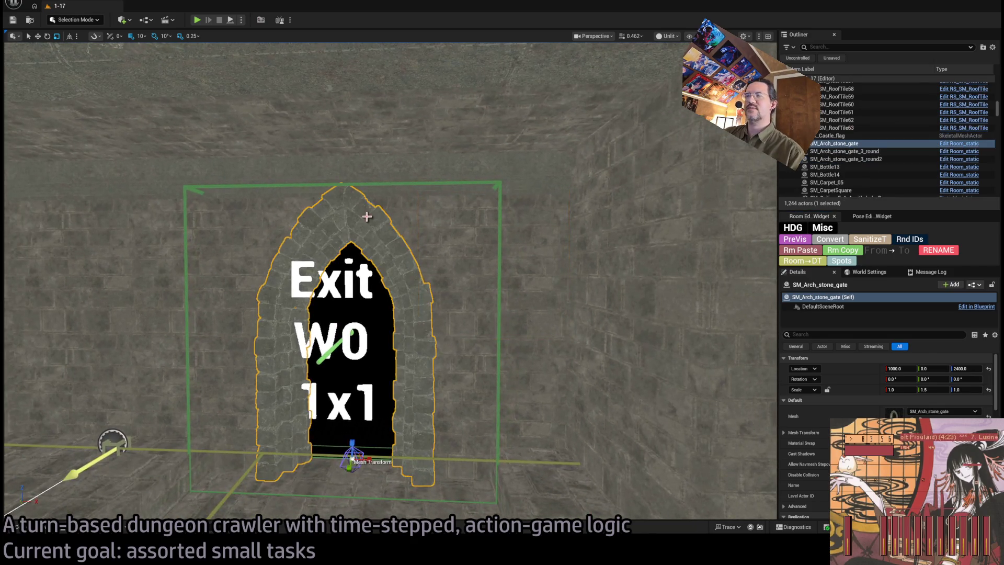
left_click(392, 231)
scroll(385, 351, "up", 5)
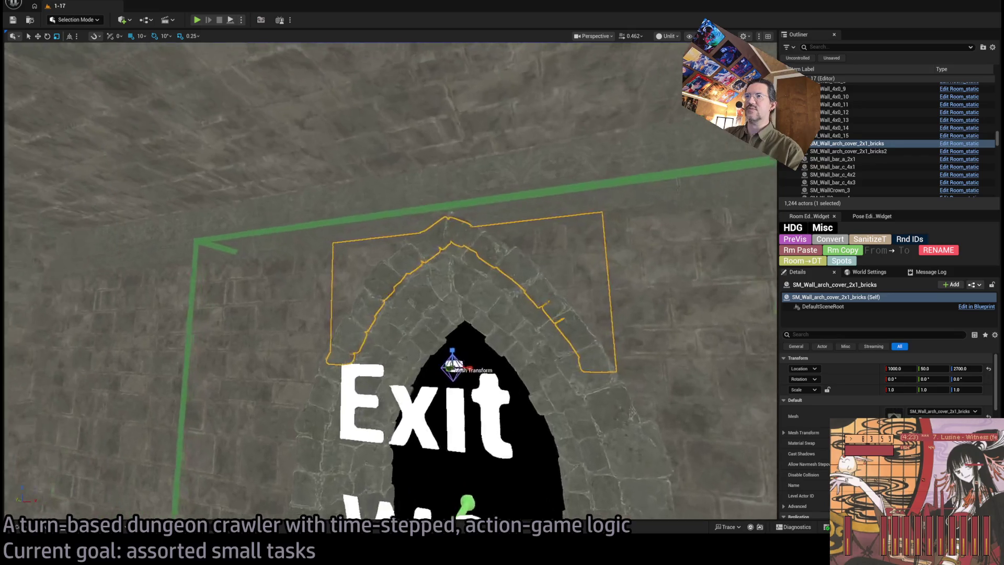
scroll(389, 282, "up", 10)
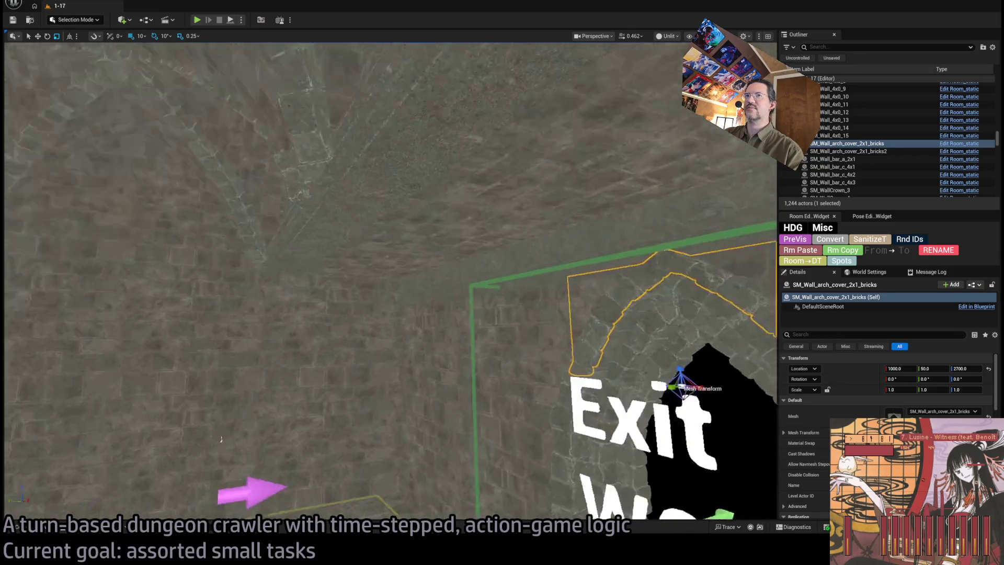
mouse_move(217, 413)
left_mouse_down()
mouse_move(225, 336)
mouse_move(515, 313)
mouse_move(380, 80)
mouse_move(354, 165)
left_mouse_up()
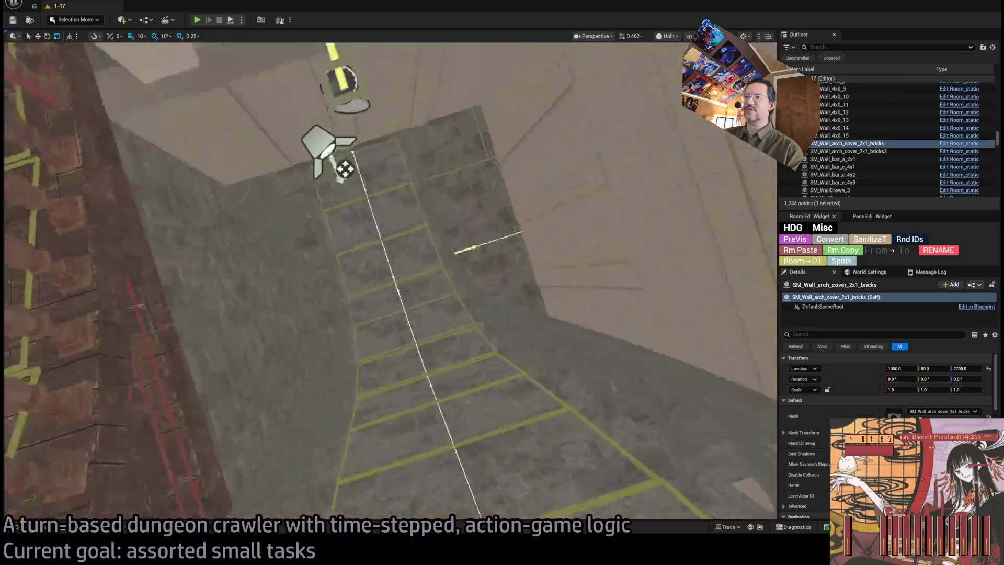
key("f")
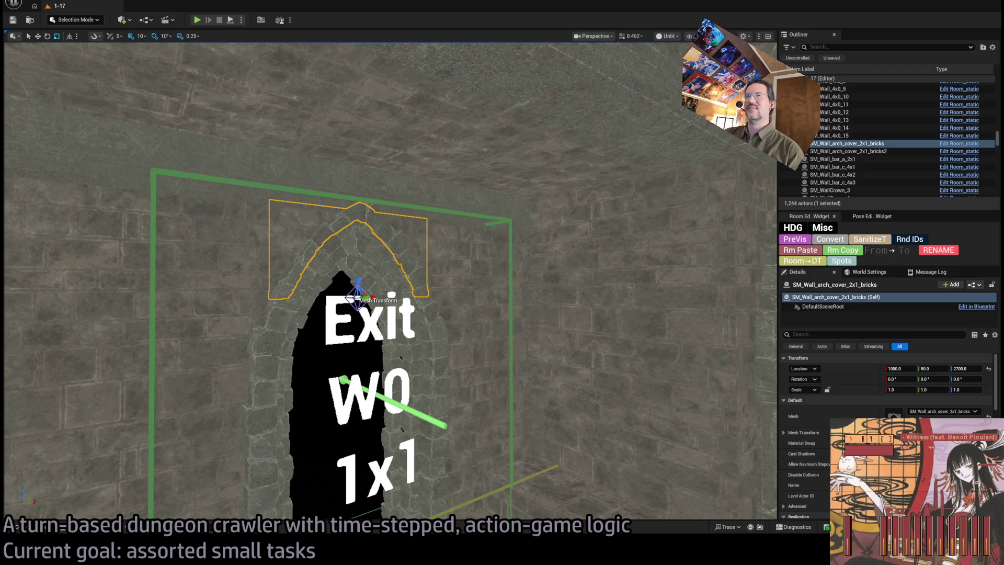
mouse_move(383, 239)
left_mouse_down()
mouse_move(366, 241)
mouse_move(434, 240)
mouse_move(383, 240)
left_mouse_up()
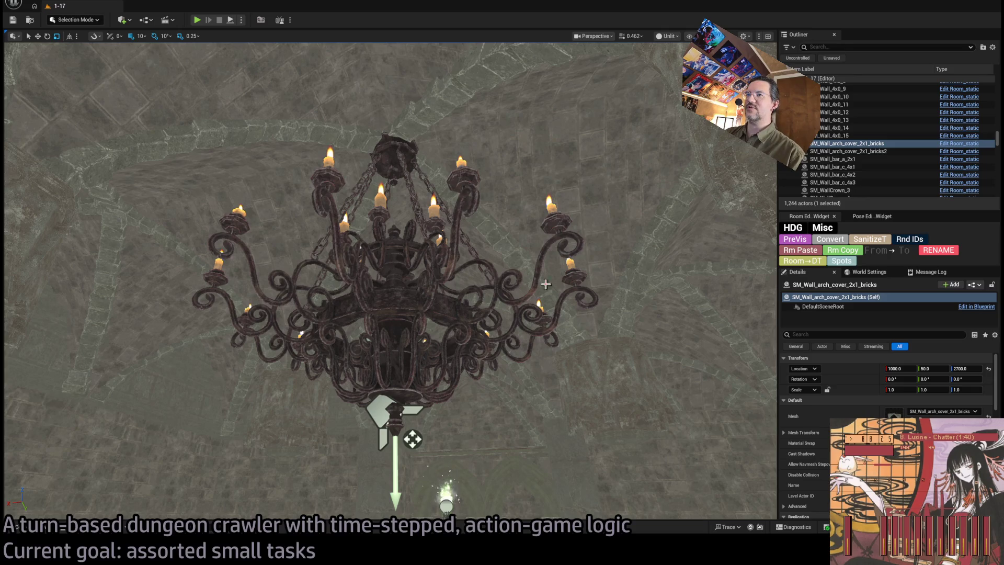
key("w")
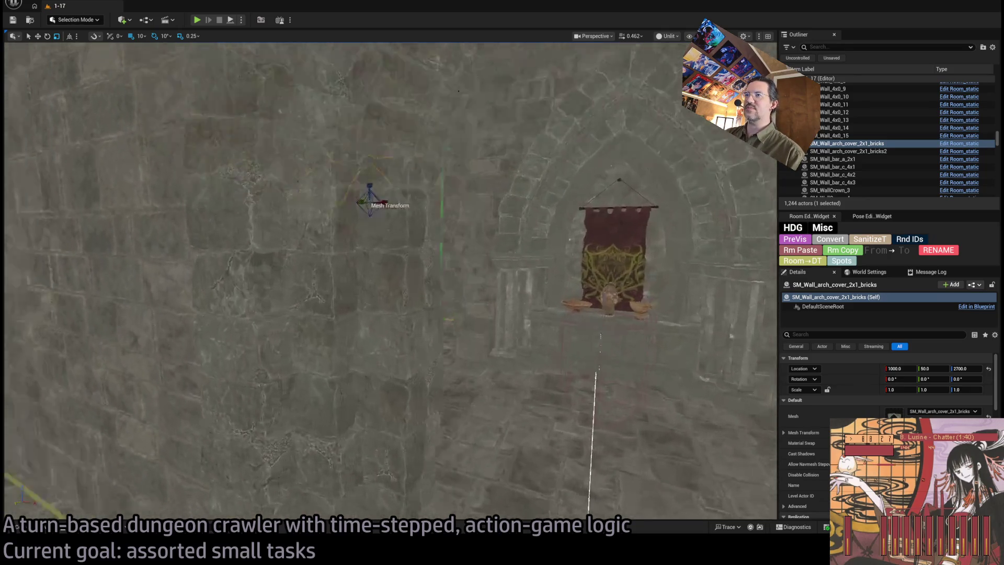
left_click_drag(602, 287, 600, 284)
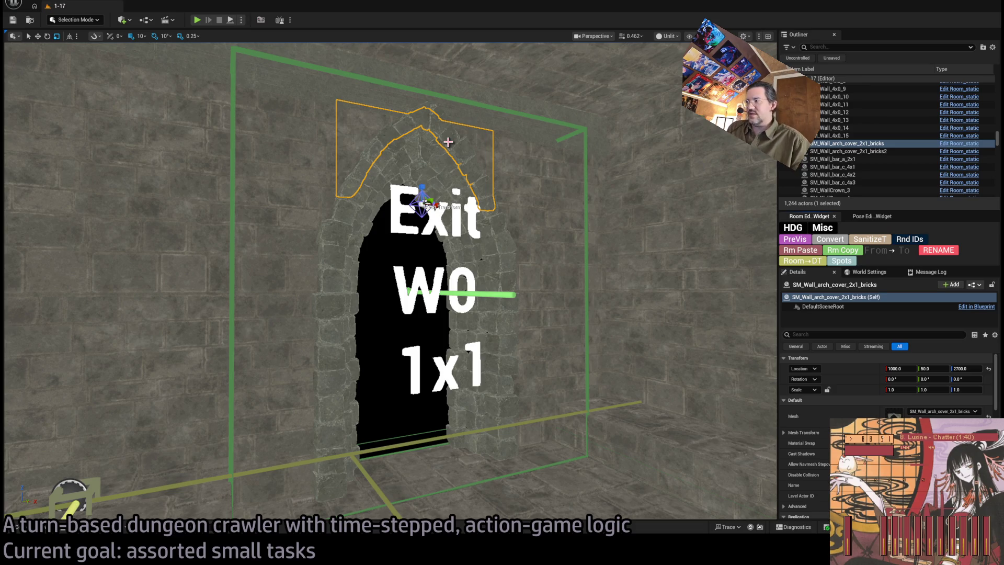
left_click(433, 107)
left_click(384, 129)
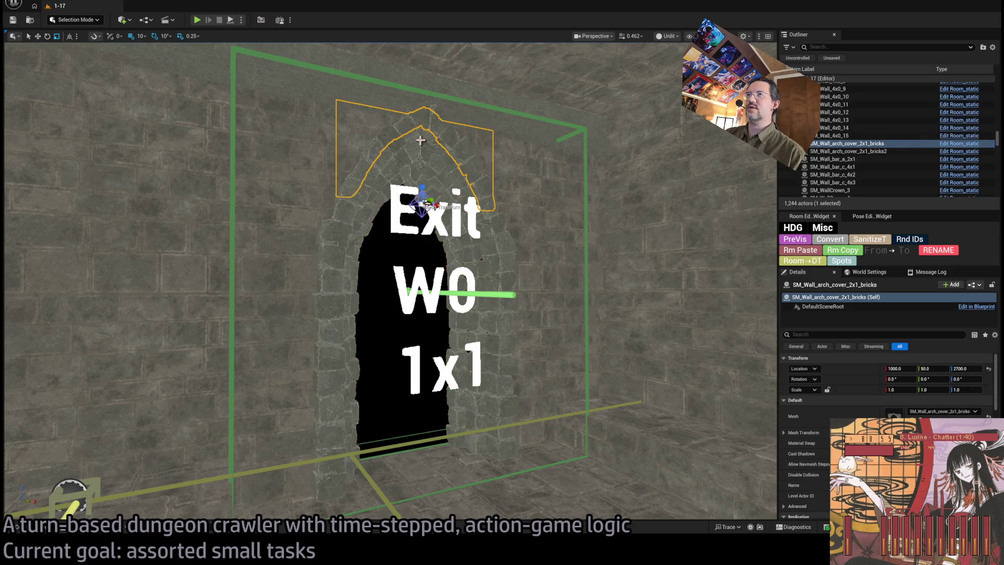
key("f")
scroll(390, 282, "down", 3)
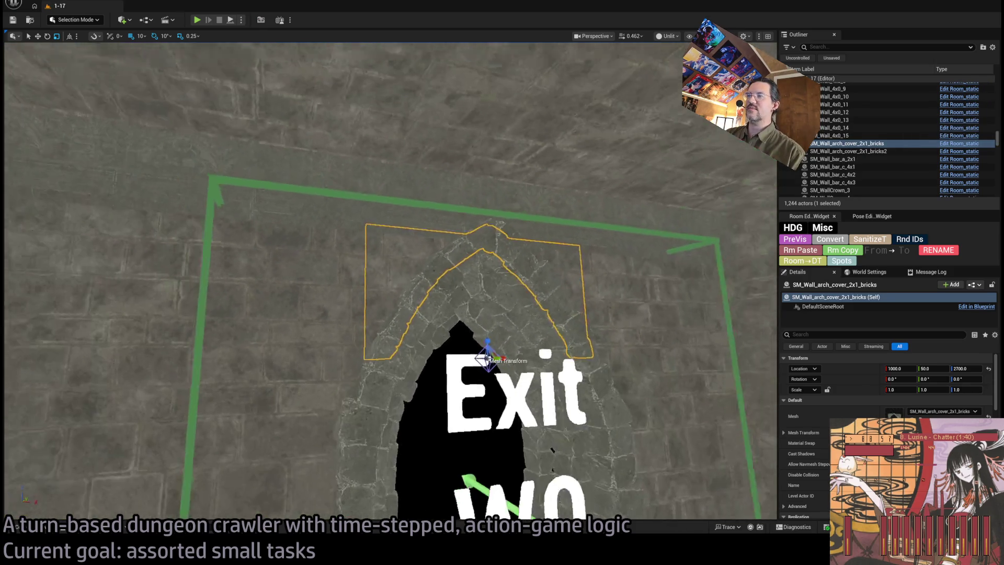
left_click_drag(391, 283, 340, 220)
mouse_move(562, 289)
left_mouse_down()
mouse_move(561, 366)
mouse_move(562, 289)
left_mouse_up()
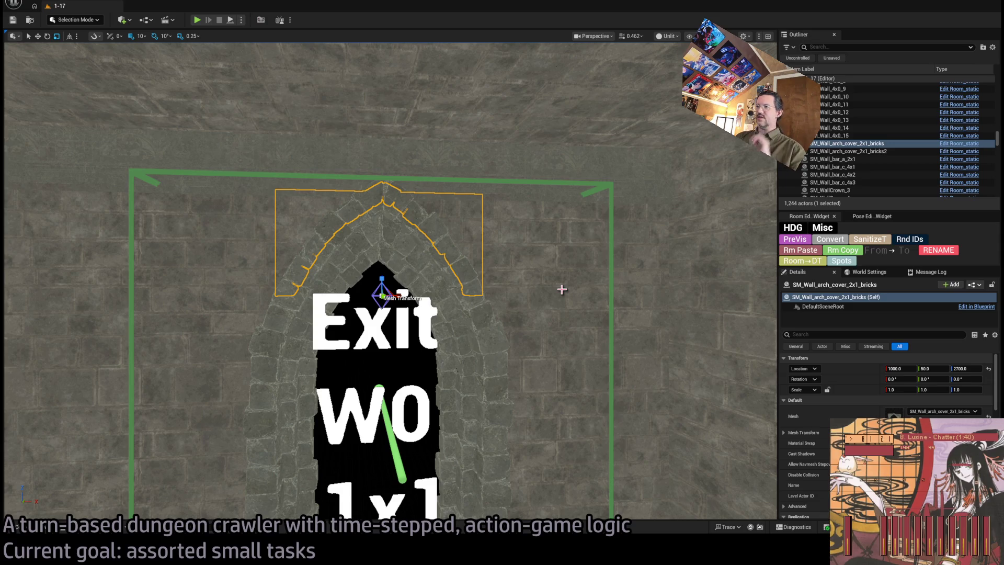
left_click(551, 316)
mouse_move(551, 316)
left_mouse_down()
mouse_move(570, 401)
mouse_move(399, 309)
mouse_move(524, 395)
mouse_move(484, 318)
left_mouse_up()
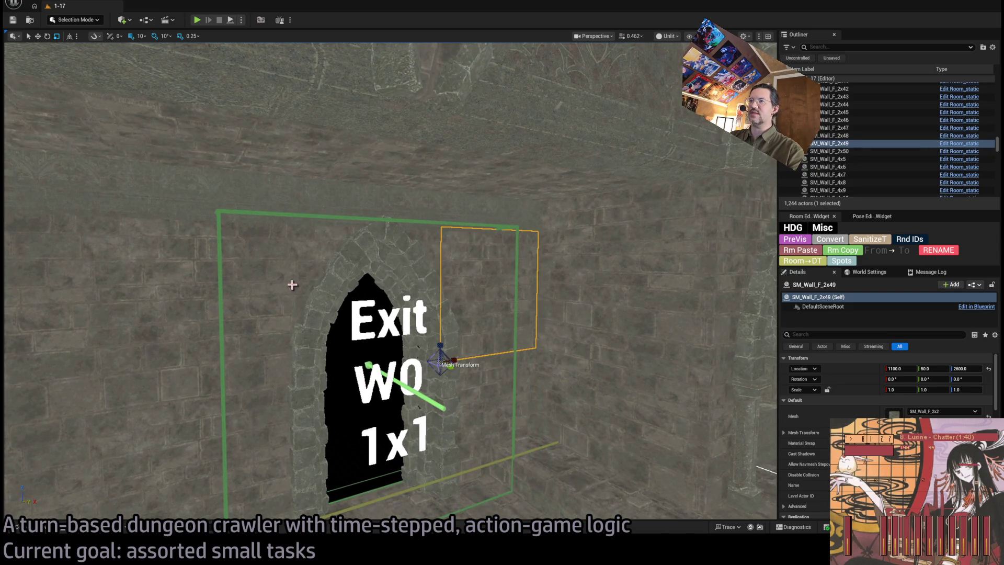
Step: Select wall panels SM_Wall_F_2x42, 2x50 and 2x49 while moving toward the Exit W0 wall
left_click(293, 285)
mouse_move(273, 448)
left_mouse_down()
mouse_move(314, 418)
mouse_move(455, 385)
left_mouse_up()
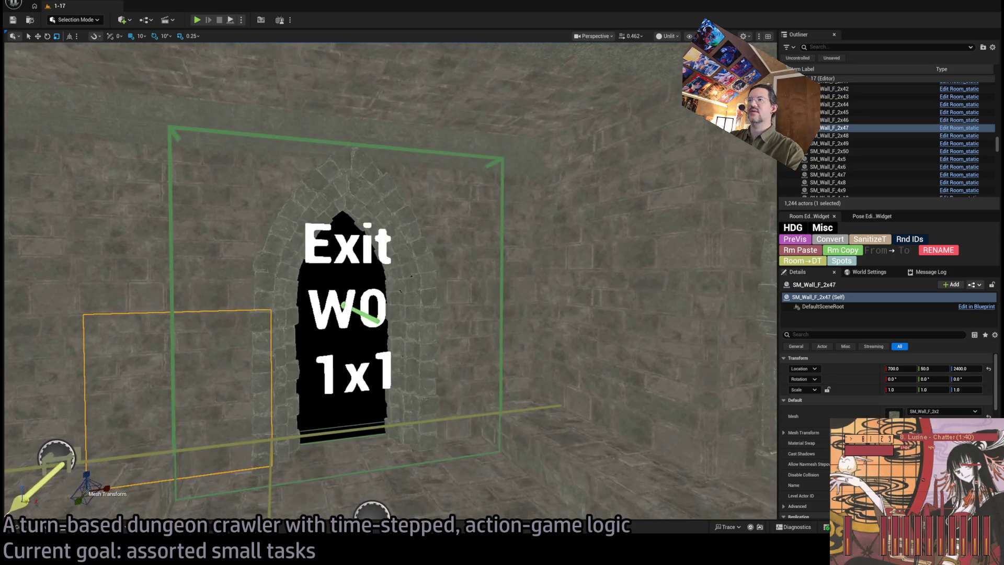
left_click(459, 336)
left_click(459, 293)
mouse_move(458, 293)
left_mouse_down()
mouse_move(418, 335)
mouse_move(325, 370)
mouse_move(303, 329)
mouse_move(335, 285)
left_mouse_up()
left_click_drag(498, 318, 498, 317)
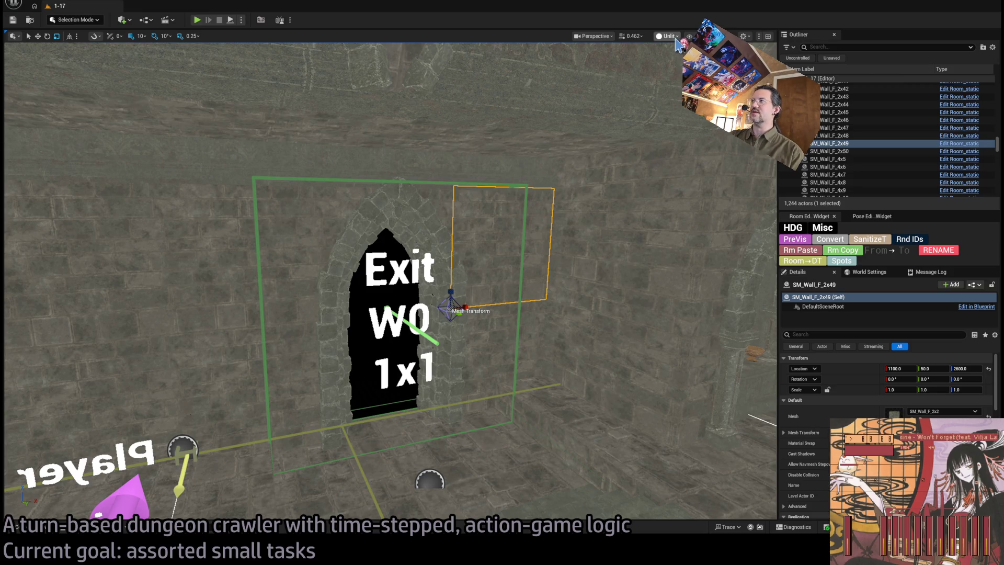
Step: Toggle between Lit and Unlit shading, ending in Lit view down the torch-lit corridor
key("alt+4")
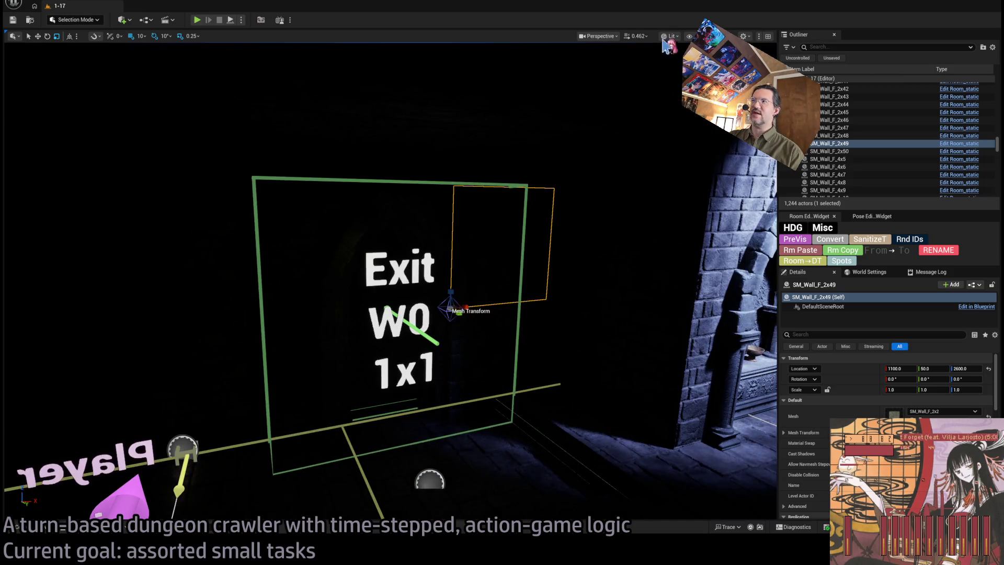
key("alt+3")
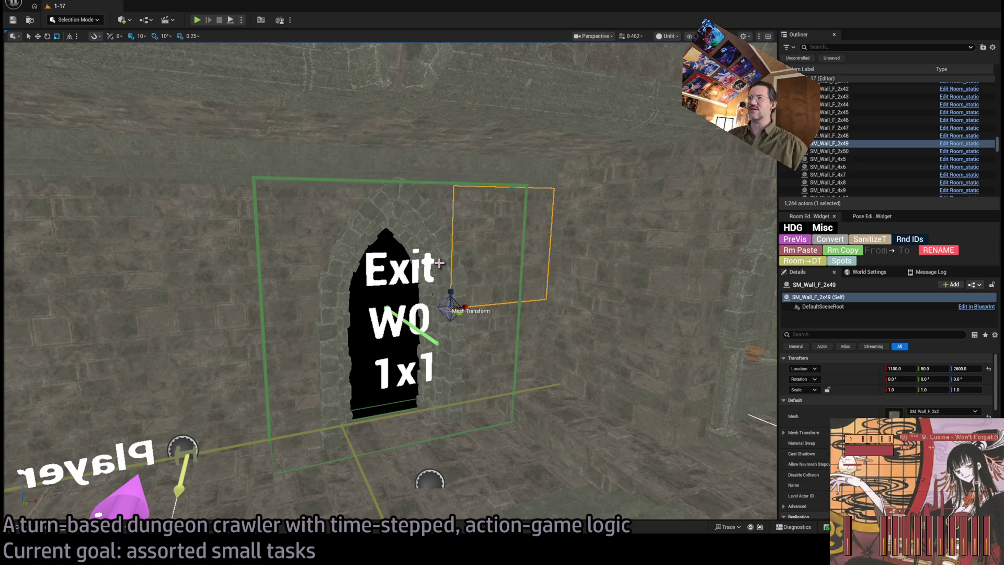
mouse_move(513, 321)
left_mouse_down()
mouse_move(478, 355)
mouse_move(454, 308)
mouse_move(657, 53)
mouse_move(659, 73)
mouse_move(638, 83)
left_mouse_up()
key("alt+4")
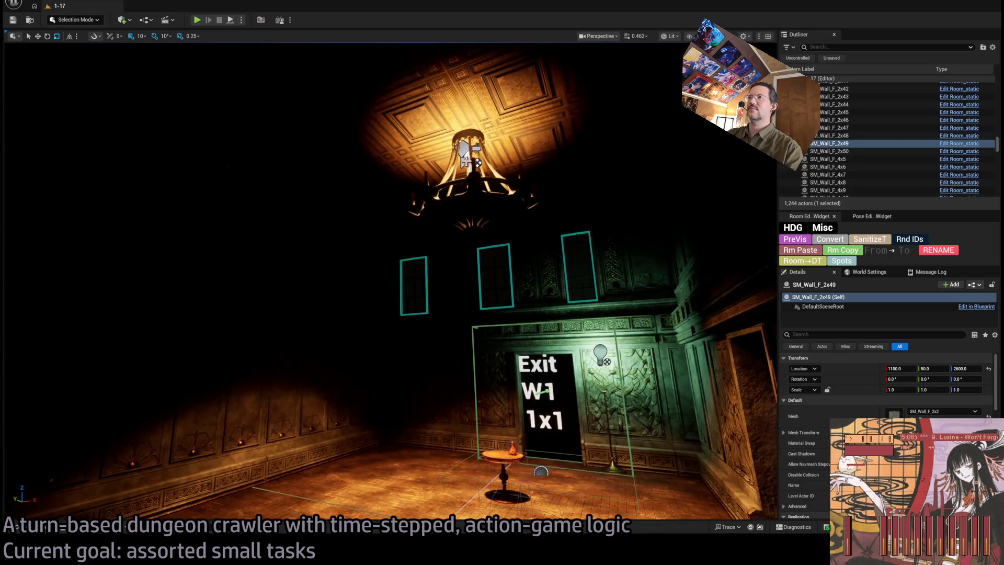
Step: Inspect the room's lights: Main_Ceiling_down, SM_MiniRoofLight chandelier, Main_Ceiling_up and EntranceLamp4
left_click(465, 148)
scroll(810, 439, "down", 5)
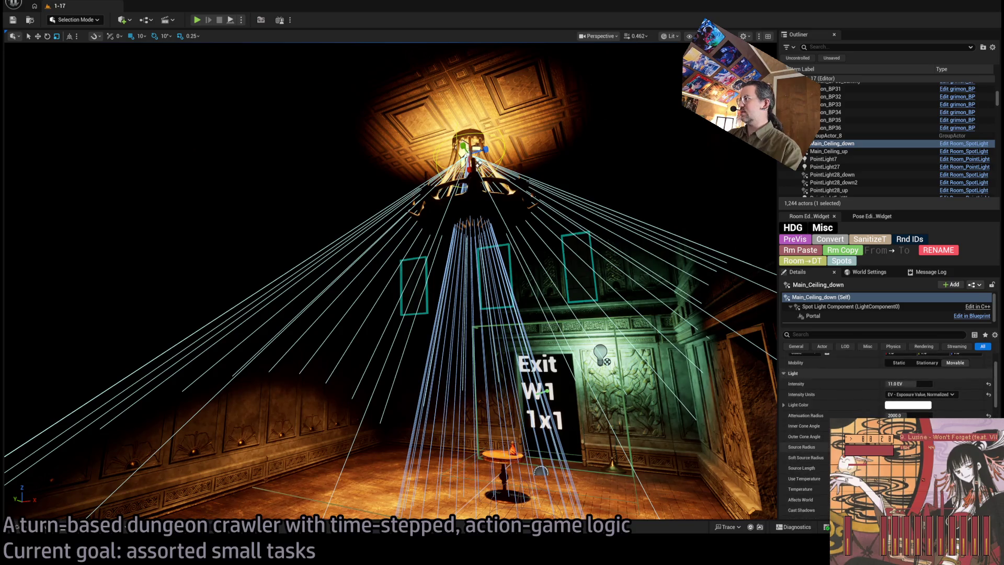
scroll(805, 418, "up", 3)
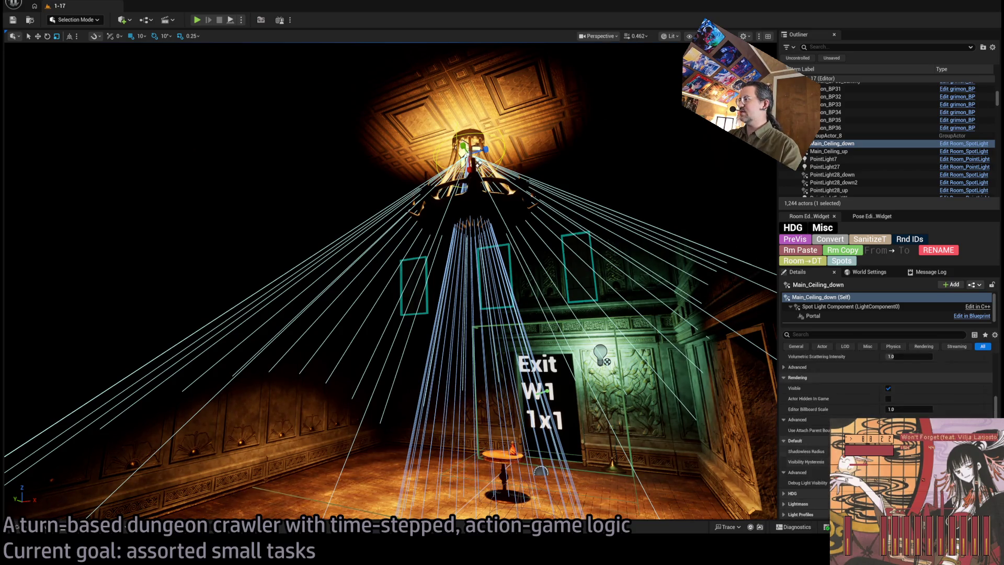
scroll(836, 387, "down", 2)
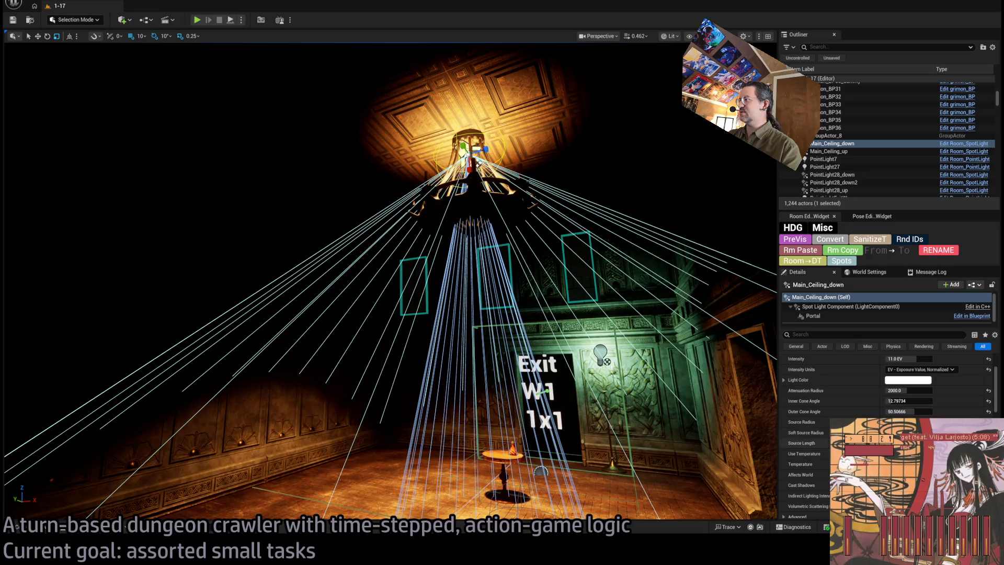
left_click_drag(389, 261, 388, 335)
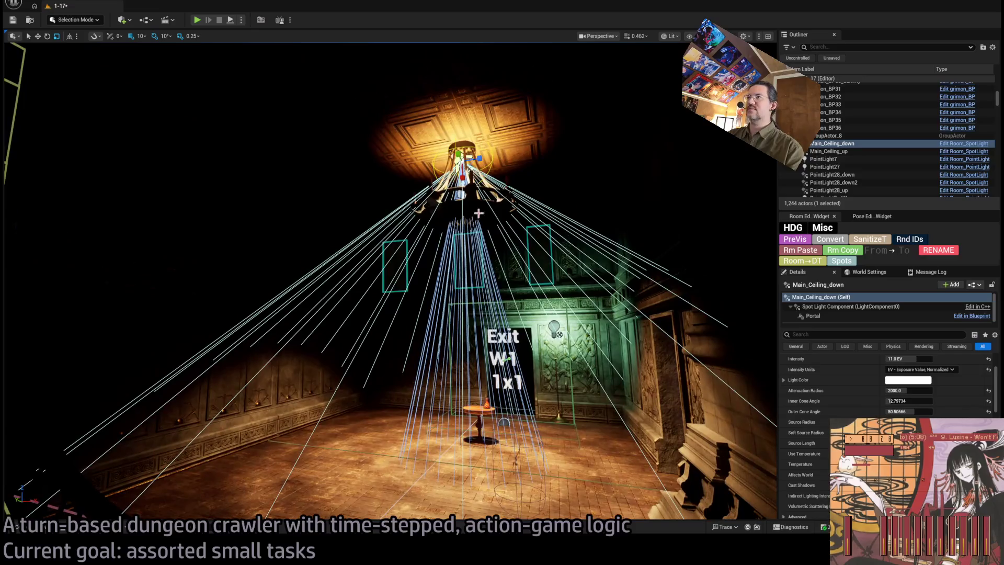
left_click(463, 198)
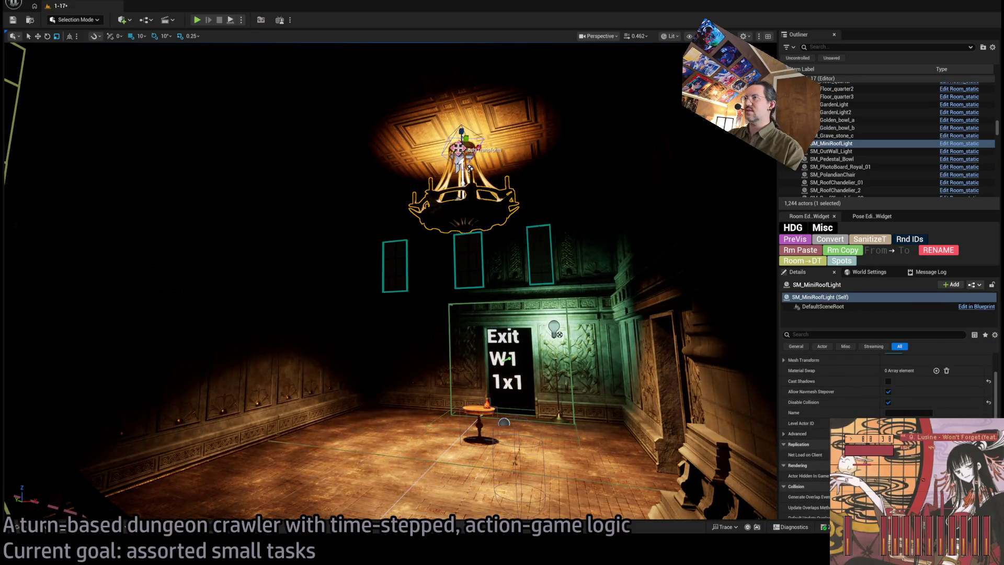
scroll(469, 168, "up", 5)
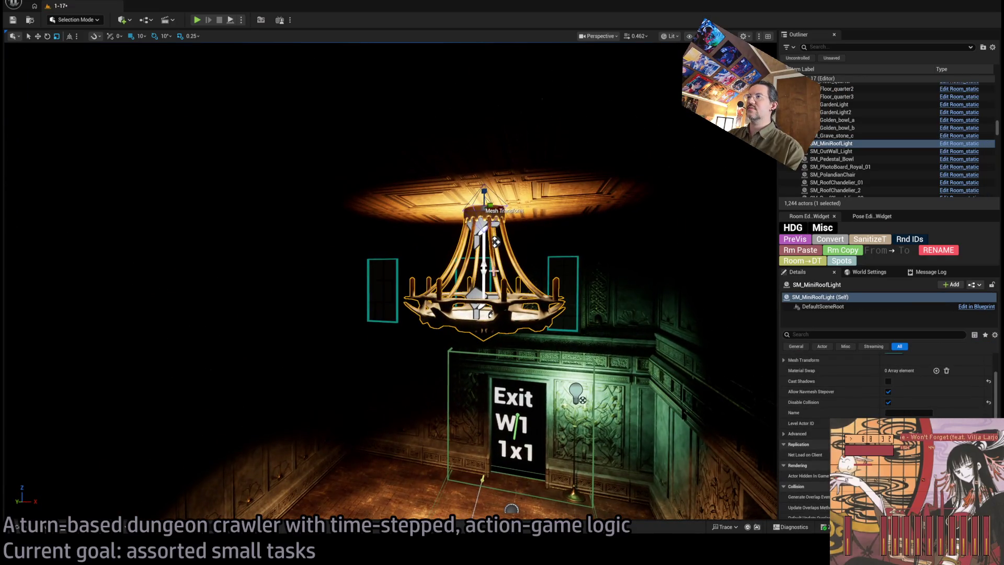
left_click(495, 241)
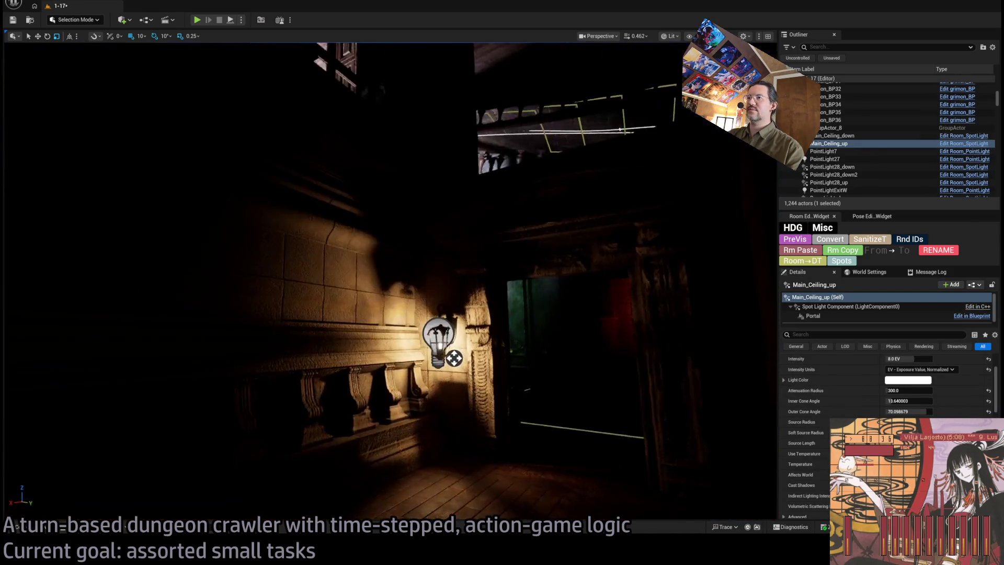
left_click(459, 308)
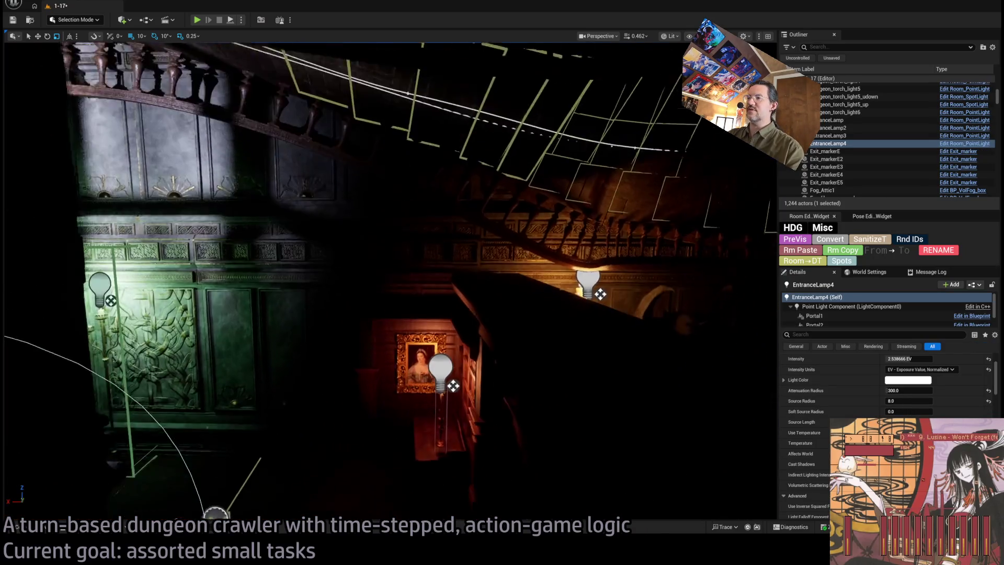
Step: Select Room_destructible_candles_2, review its Details, and open its Blueprint editor with Ctrl+E
left_click(491, 314)
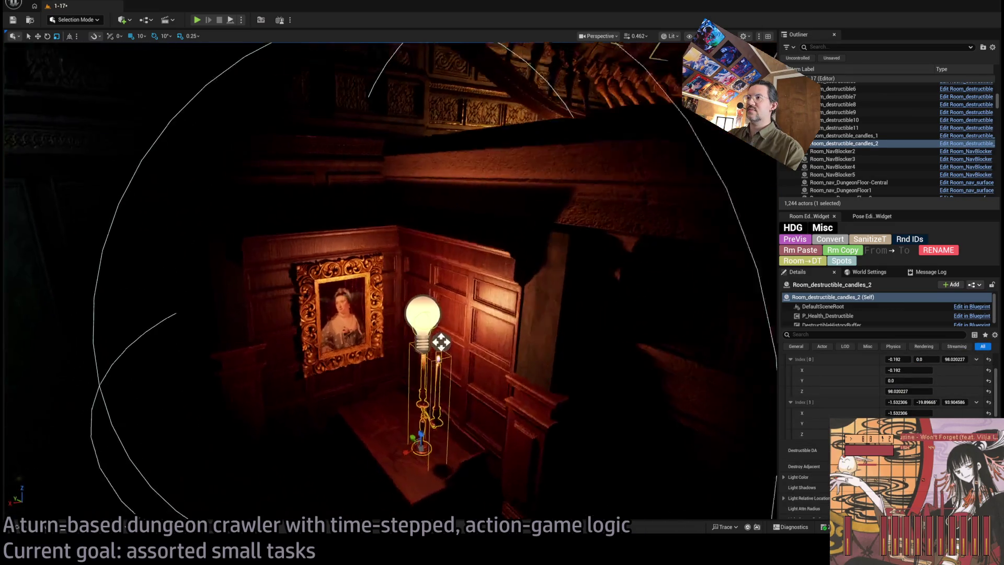
scroll(925, 388, "down", 2)
scroll(925, 389, "up", 1)
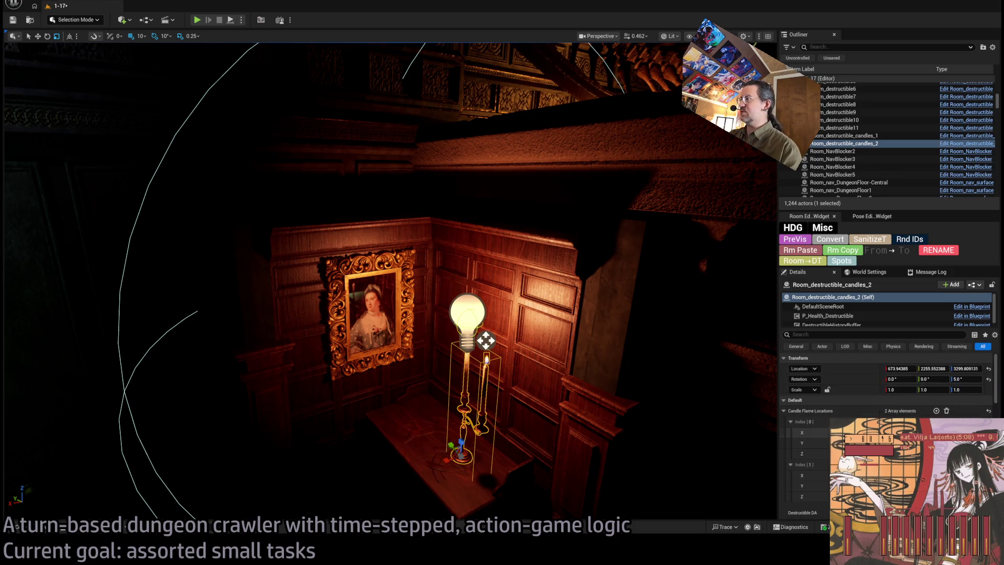
scroll(926, 389, "down", 5)
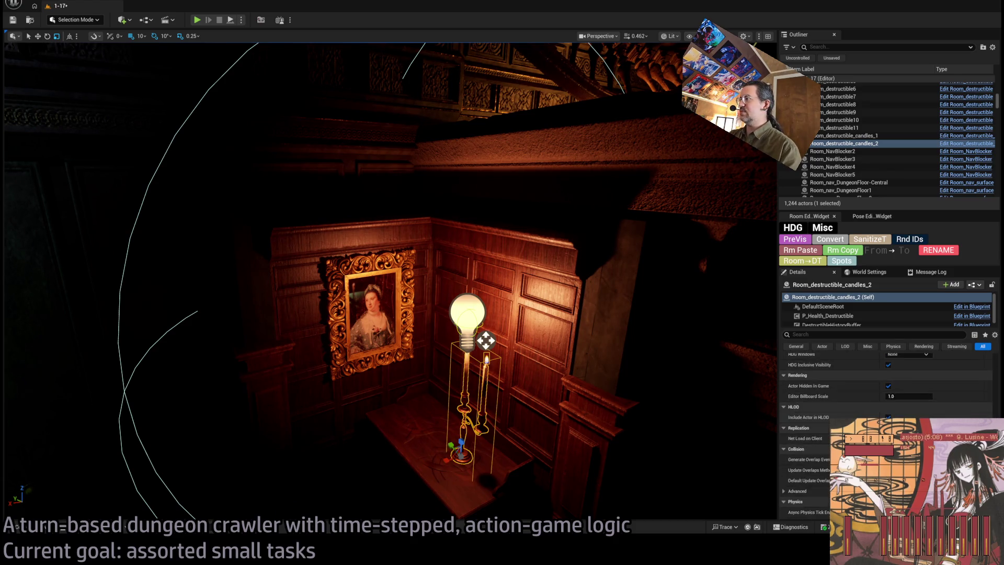
scroll(889, 387, "up", 8)
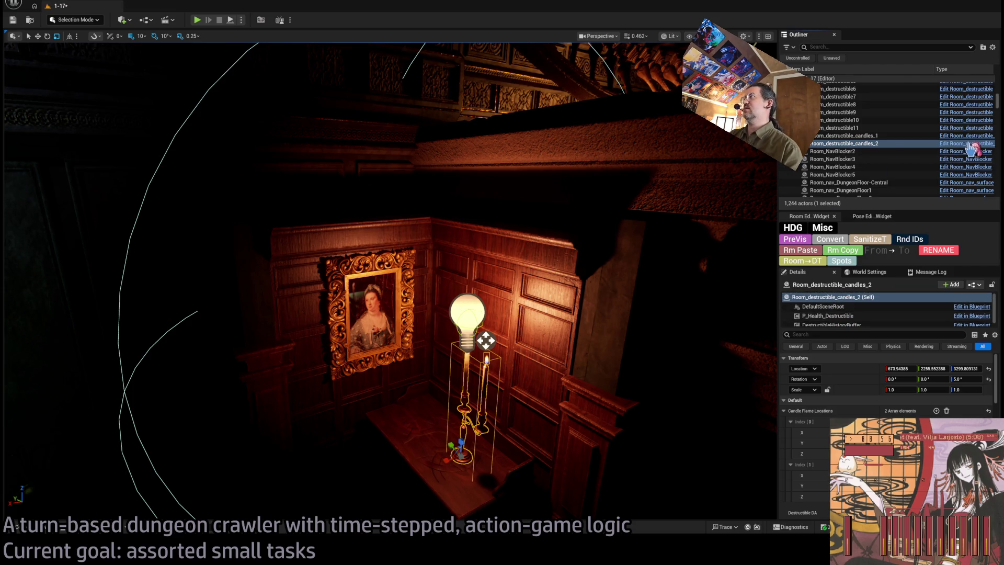
key("ctrl+e")
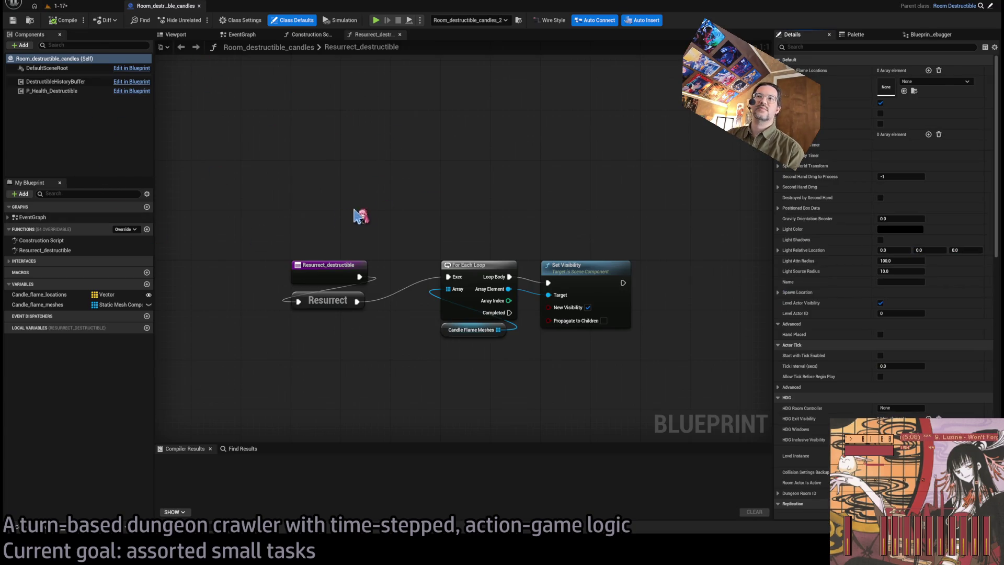
Step: Review the Construction Script's Add Static Mesh Component node and loop, then return to level 1-17
left_click(301, 35)
scroll(413, 183, "down", 2)
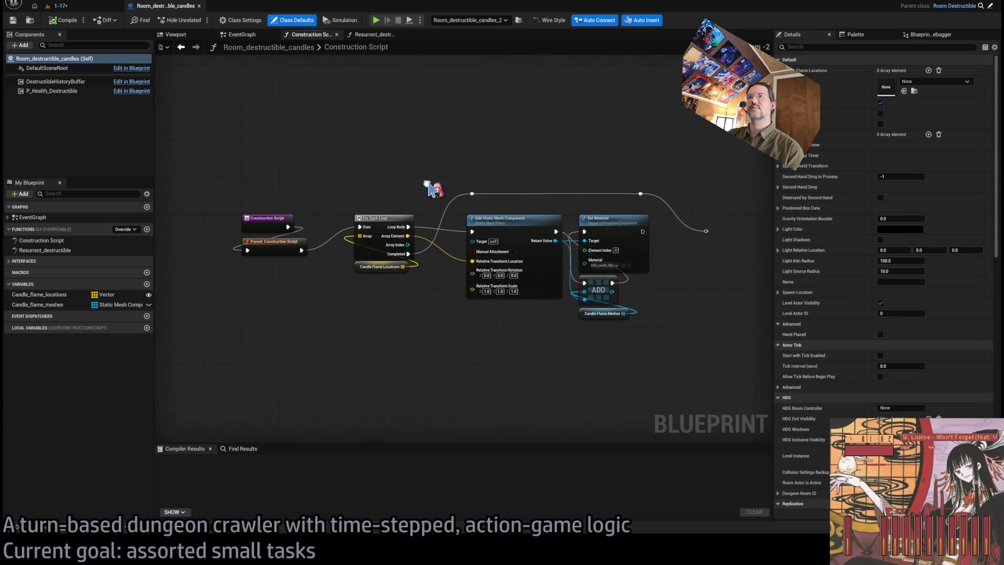
scroll(573, 220, "up", 2)
left_click(527, 230)
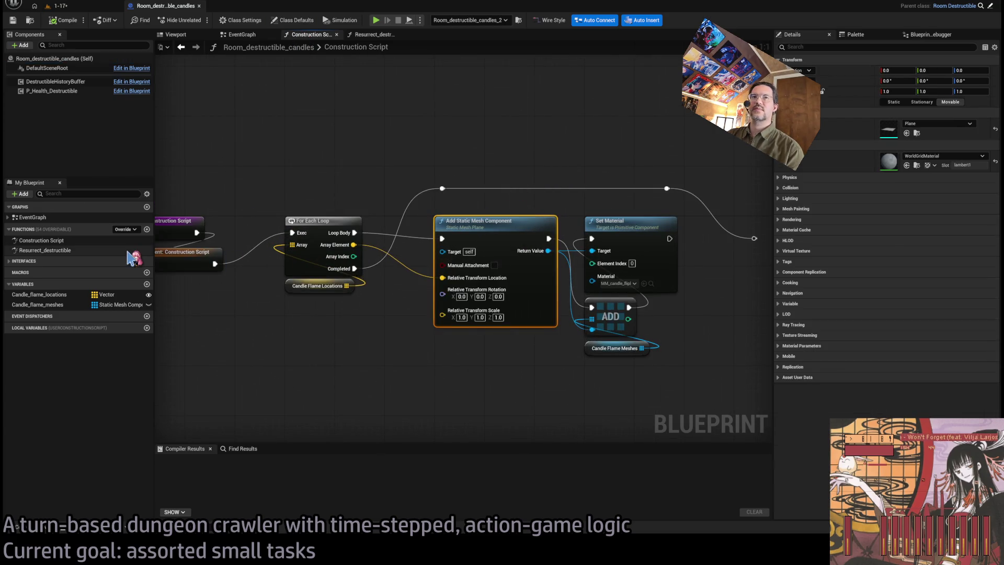
left_click(92, 9)
left_click(162, 6)
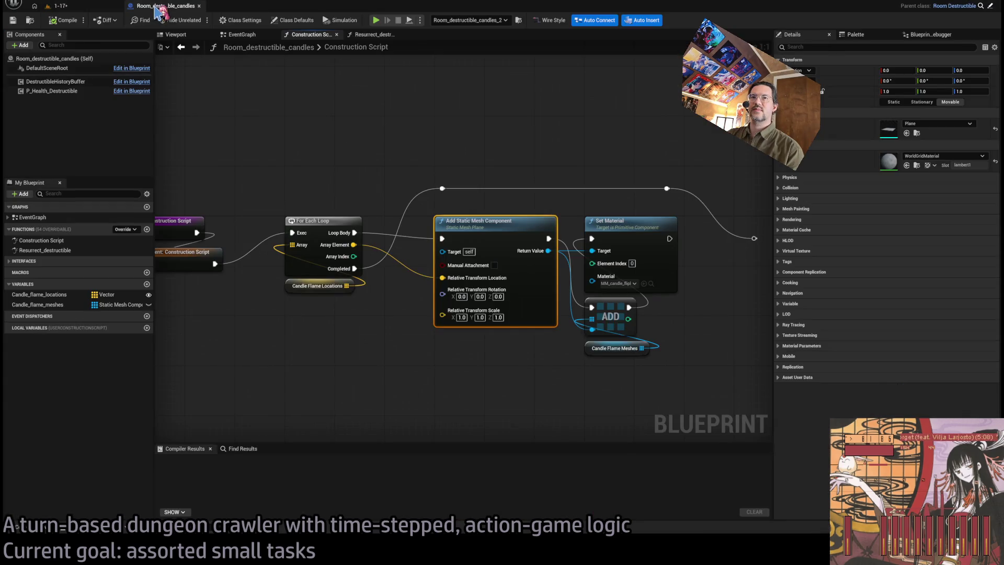
left_click_drag(403, 201, 472, 168)
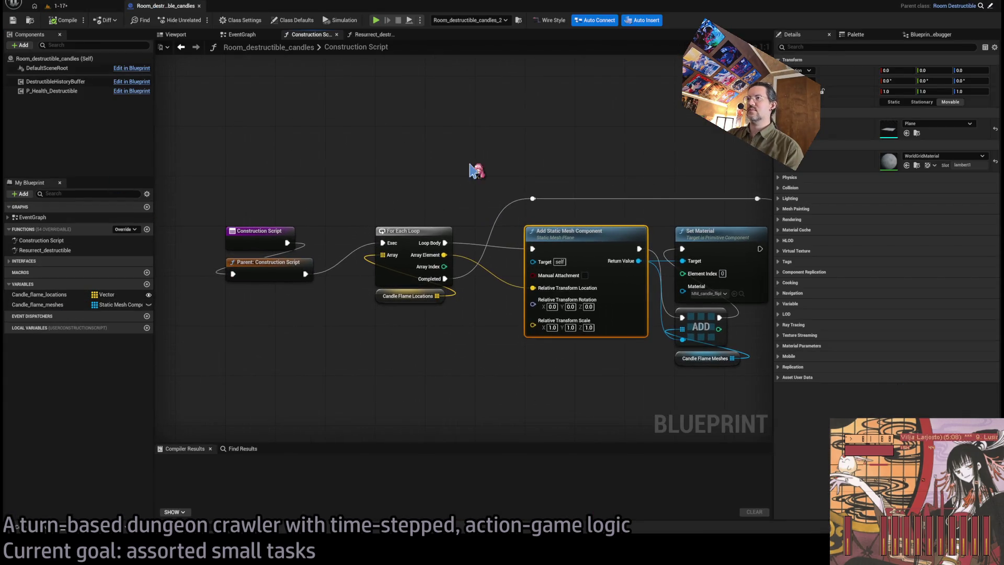
left_click_drag(482, 339, 422, 322)
left_click_drag(676, 258, 559, 270)
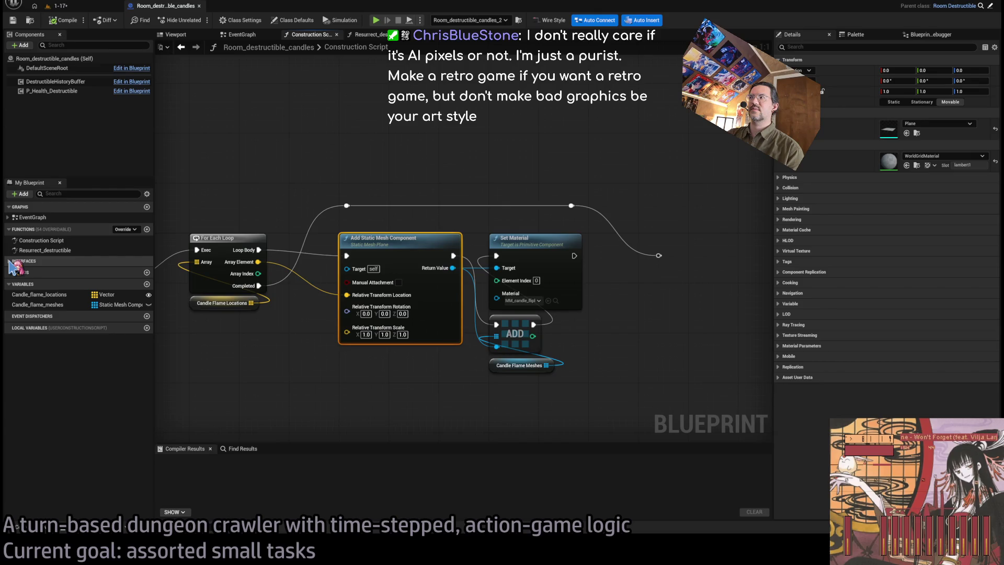
left_click(60, 5)
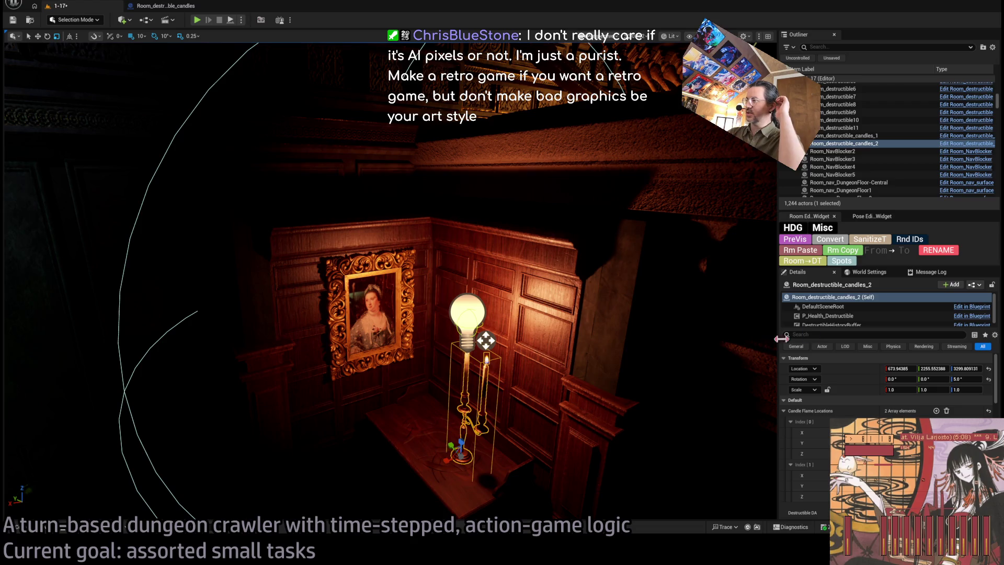
Step: Scroll to Room_destructible_candles_2's Candle Flame Locations; the second is -1.532306, -19.89665, 93.904586
scroll(878, 313, "down", 1)
scroll(836, 408, "down", 1)
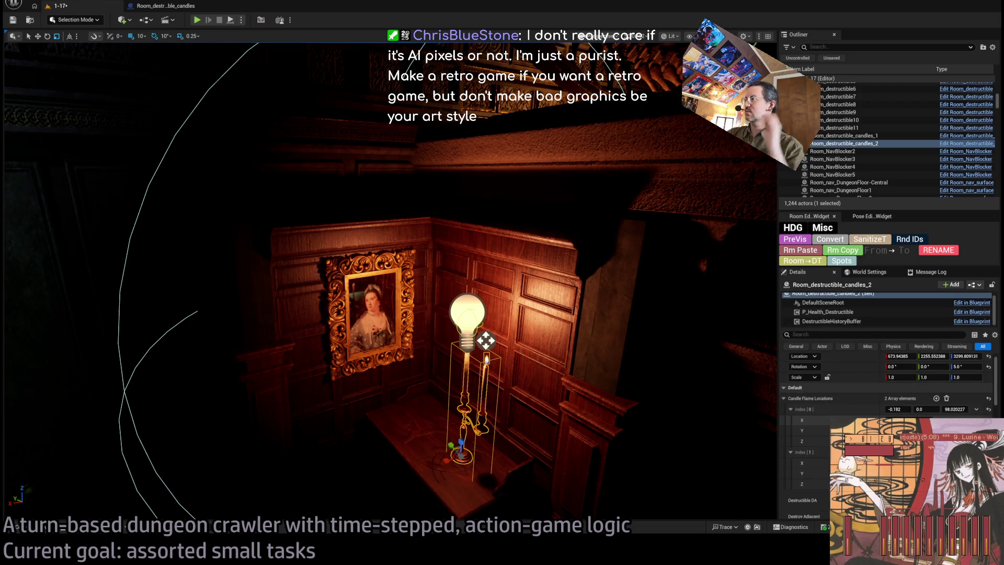
scroll(889, 397, "down", 3)
scroll(888, 386, "down", 2)
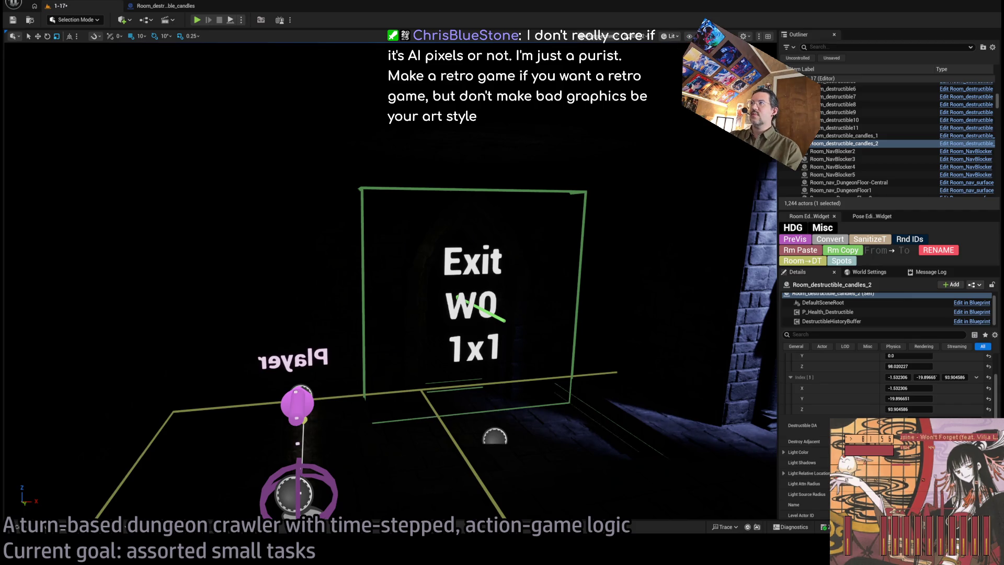
Step: Focus the wall panel beside Exit W0 in Unlit view and open the catacomb STRUCTURE WALL meshes
key("alt+3")
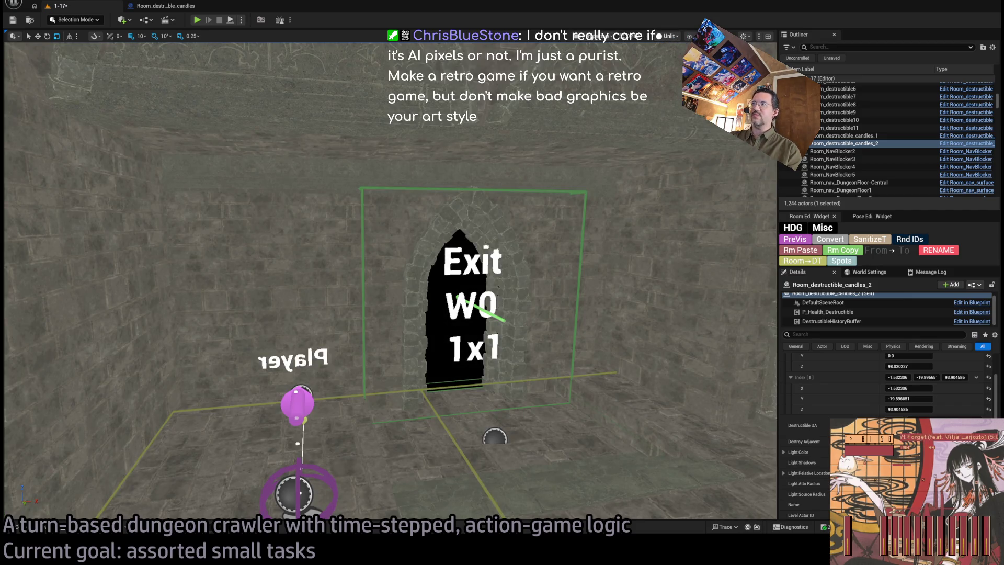
key("alt+4")
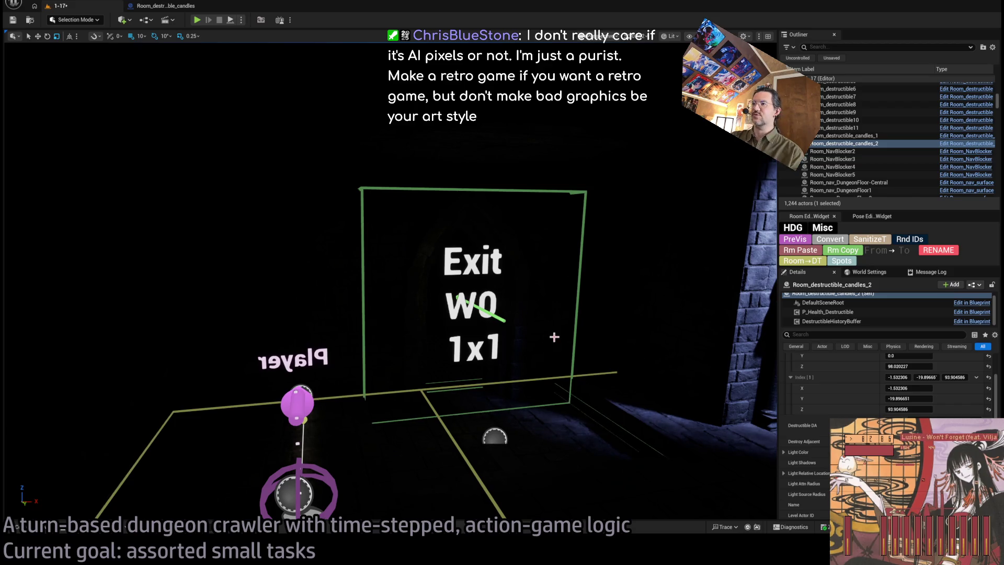
left_click(532, 322)
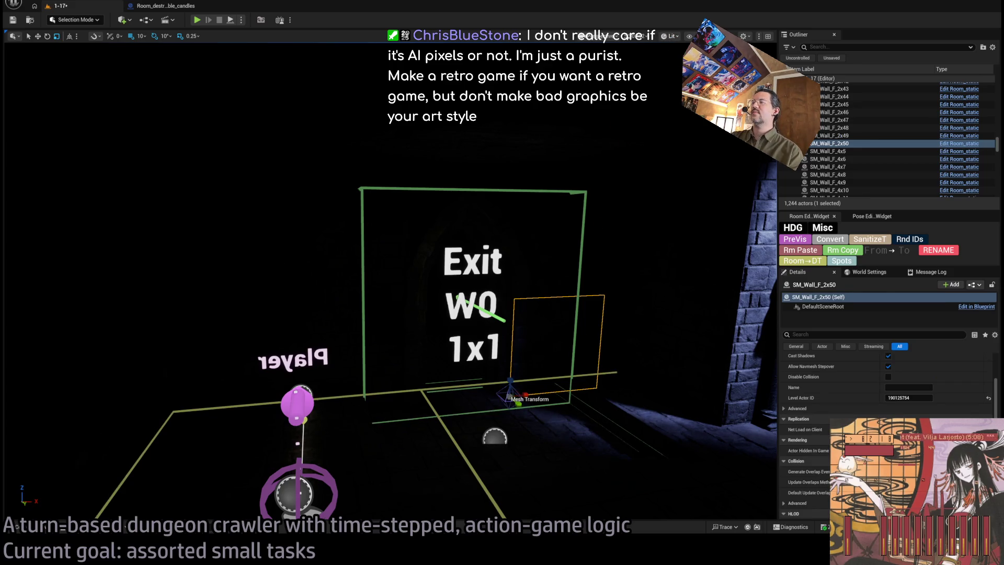
key("f")
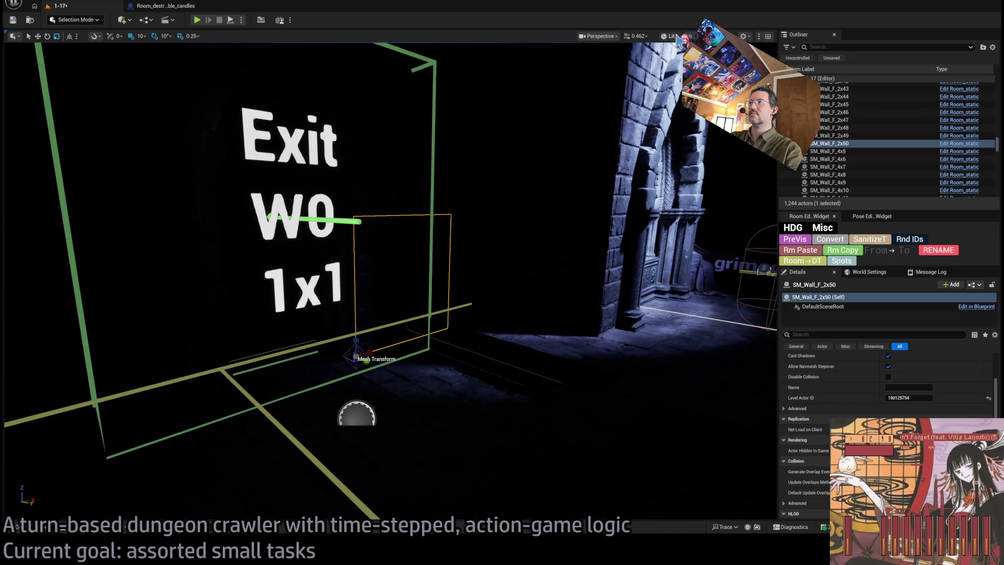
key("alt+3")
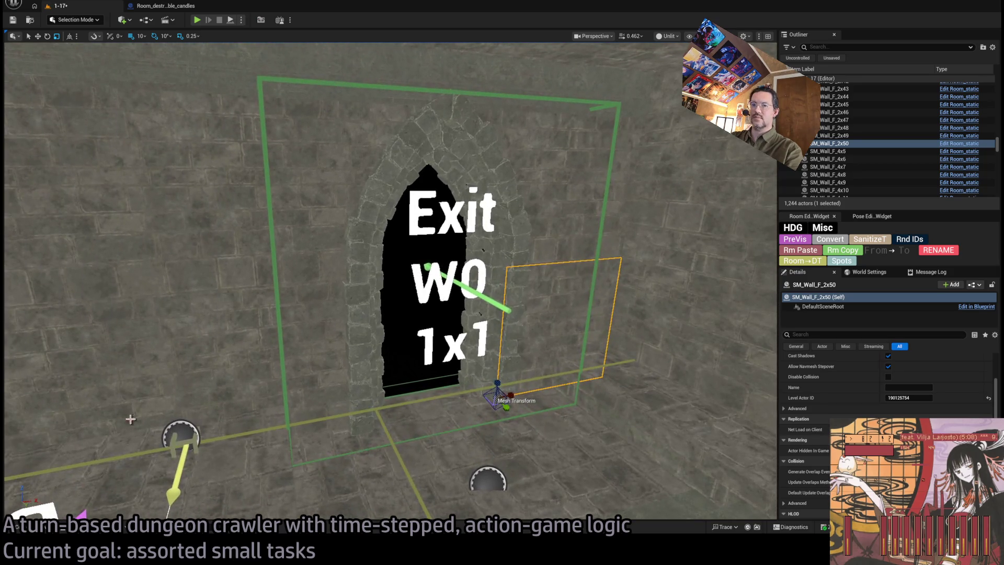
left_click(40, 527)
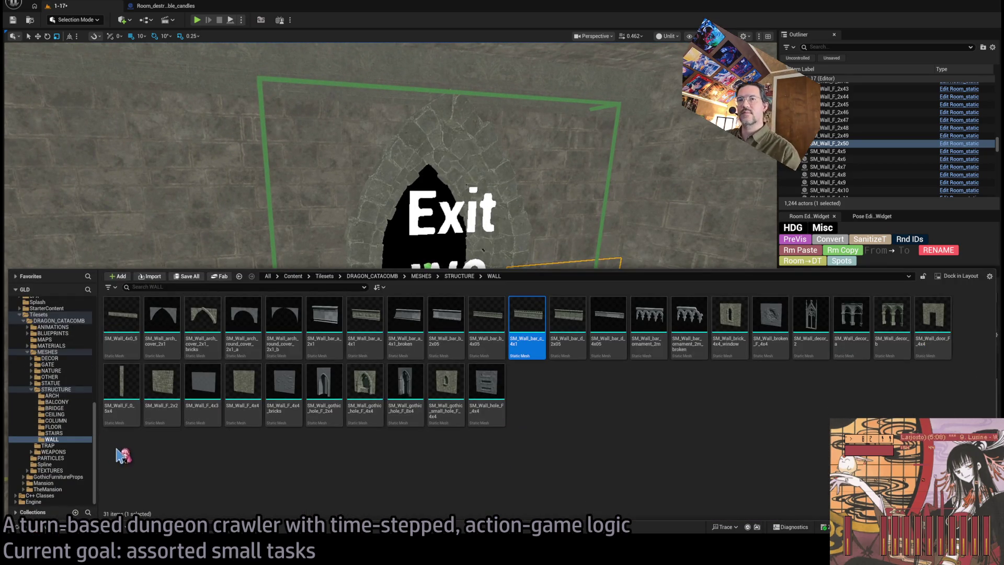
Step: Browse the catacomb STRUCTURE, MESHES and ANIMATIONS folders, then close the drawer to view Exit W0
left_click(55, 390)
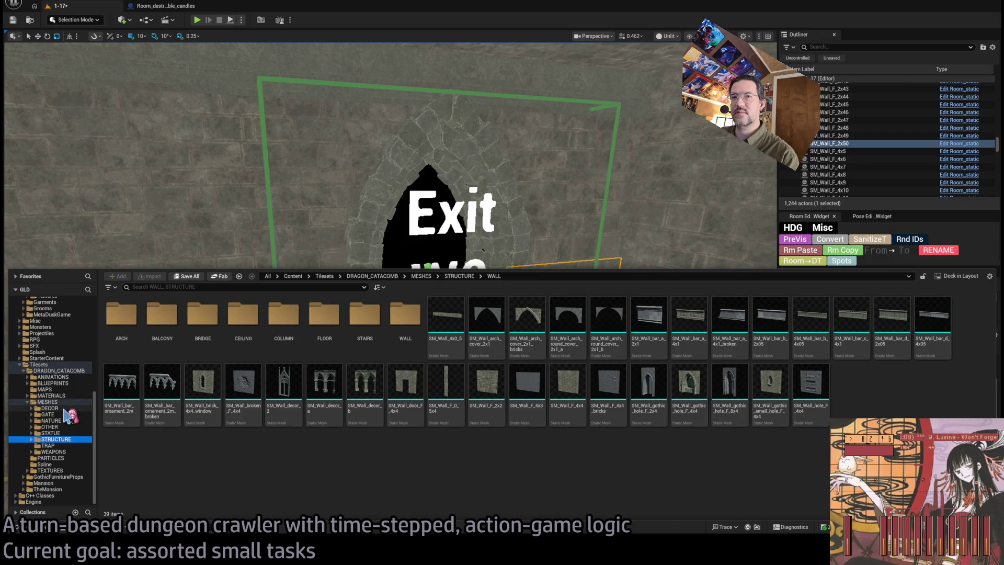
left_click(62, 408)
left_click(61, 402)
left_click(57, 370)
left_click(53, 376)
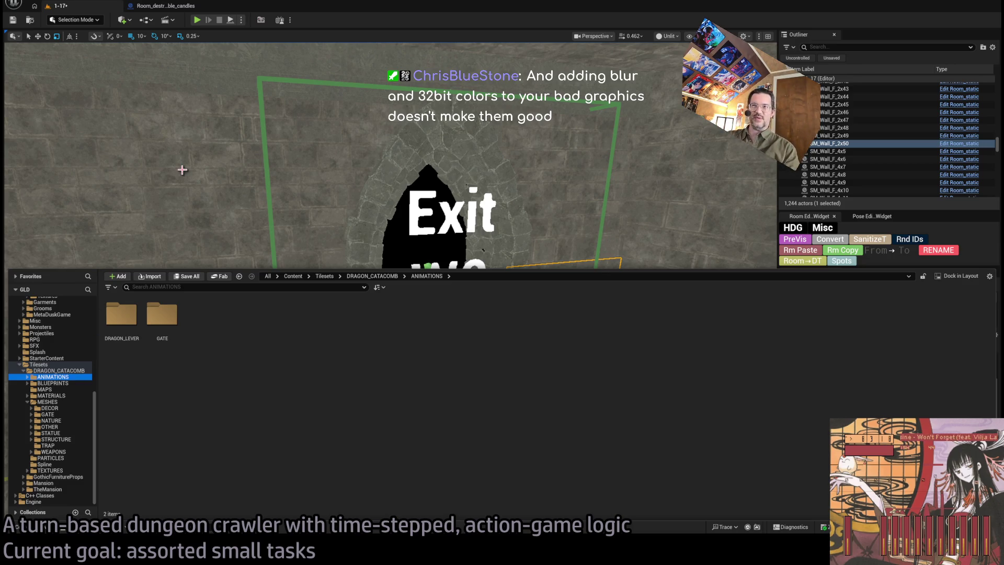
left_click(200, 171)
mouse_move(276, 170)
left_mouse_down()
mouse_move(285, 177)
mouse_move(276, 170)
left_mouse_up()
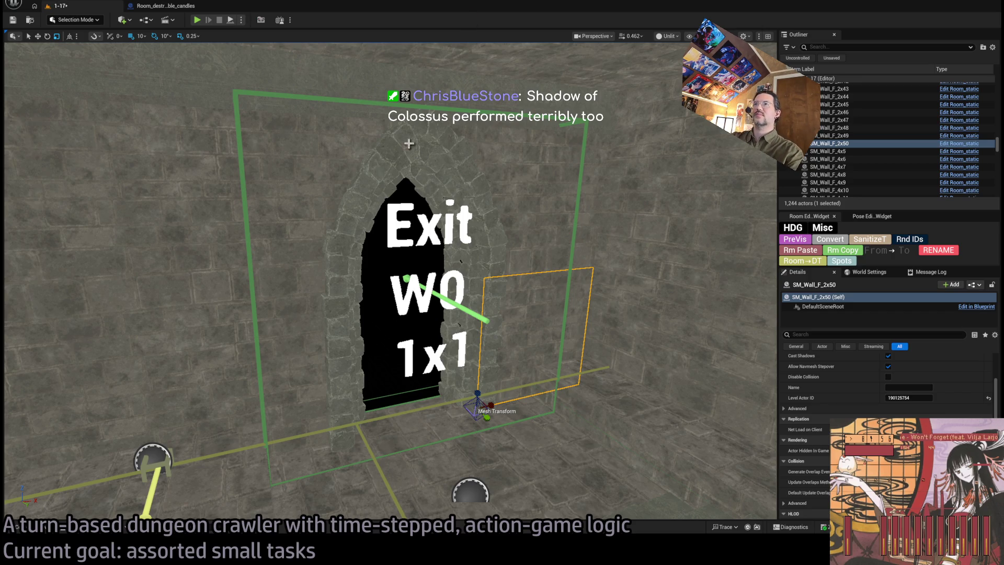
left_click(291, 209)
left_click(305, 347, "ctrl")
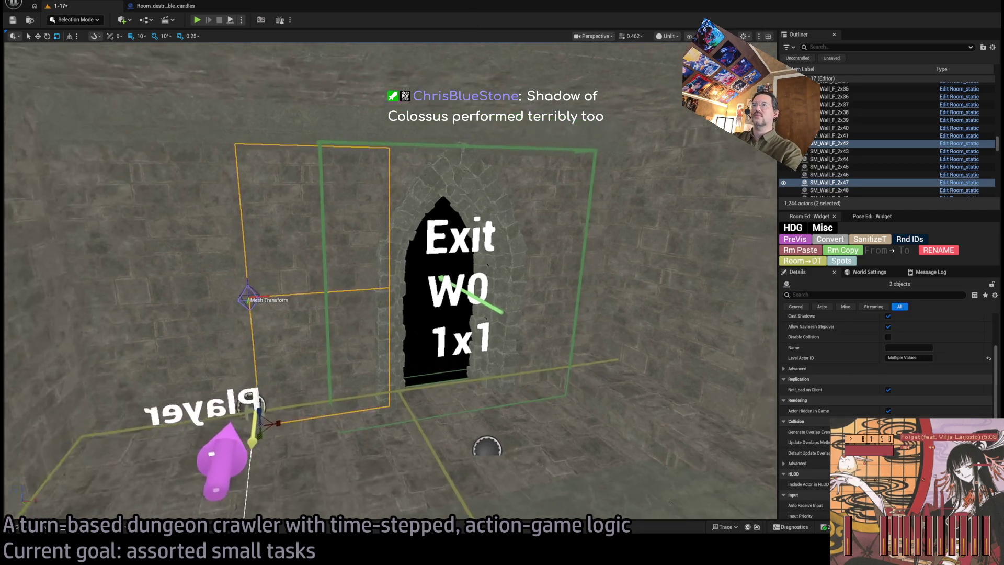
left_click(507, 153)
left_click(559, 178)
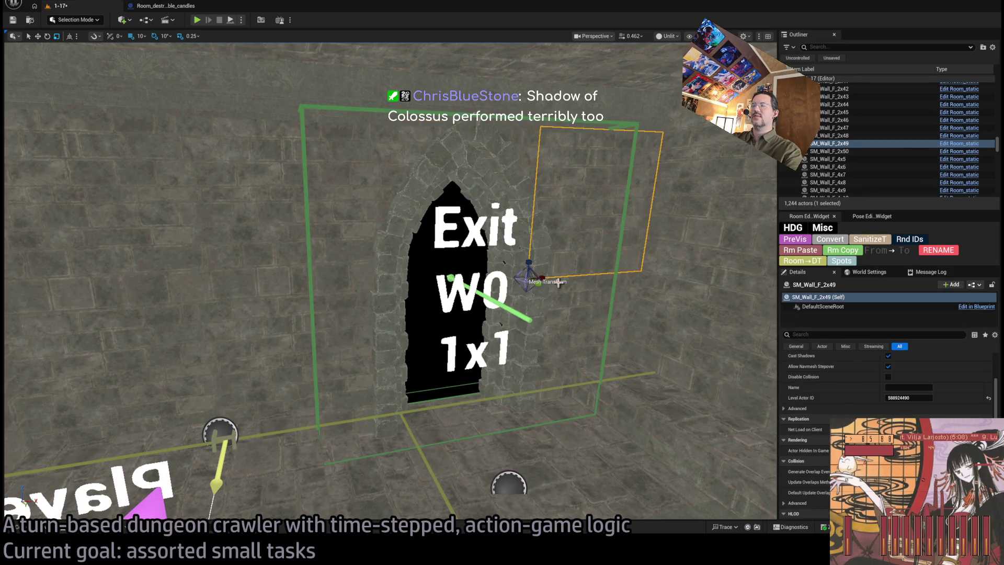